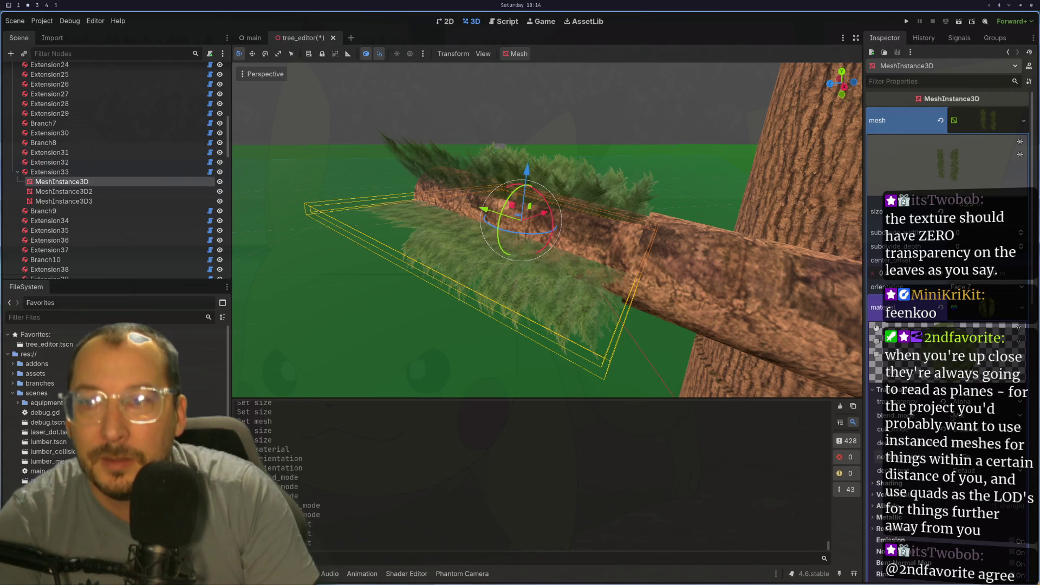
# - Switch the leaf material to Alpha Scissor and tune its threshold to 0.009, orbiting to check the cutout
pyautogui.click(974, 436)
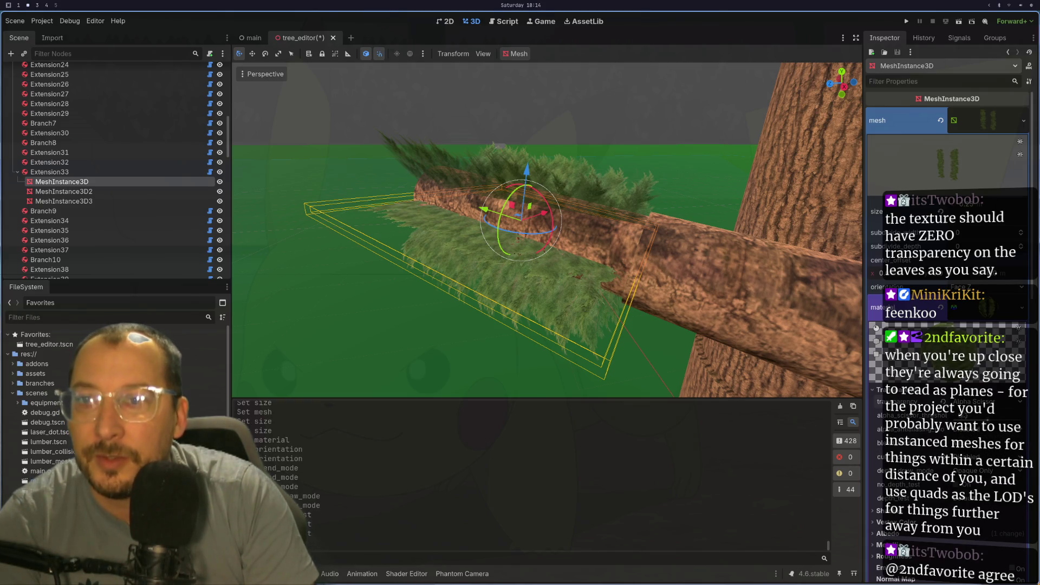
pyautogui.moveTo(608, 343); pyautogui.dragTo(650, 362)
pyautogui.click(1025, 420)
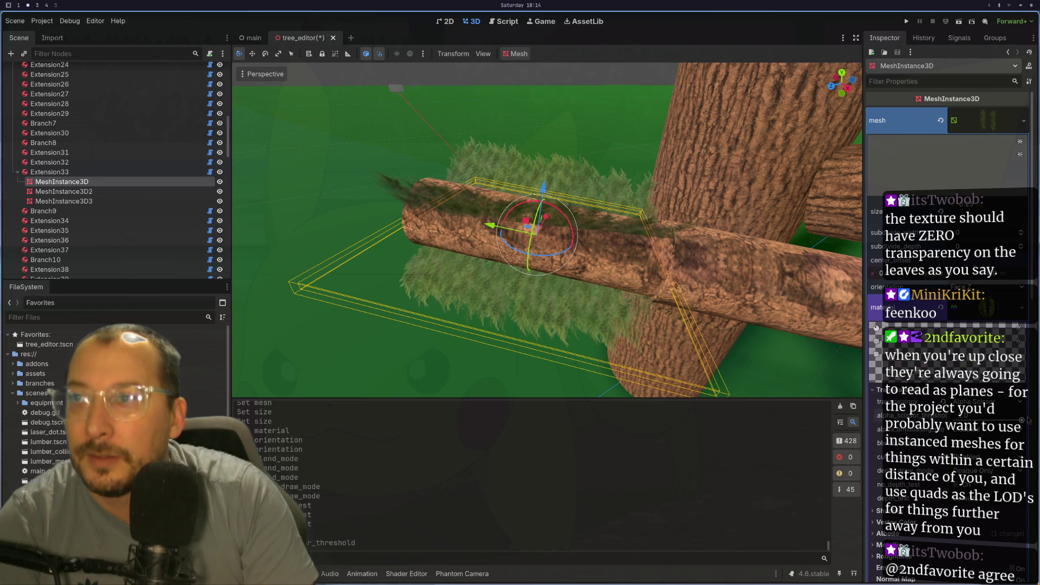
pyautogui.click(942, 429)
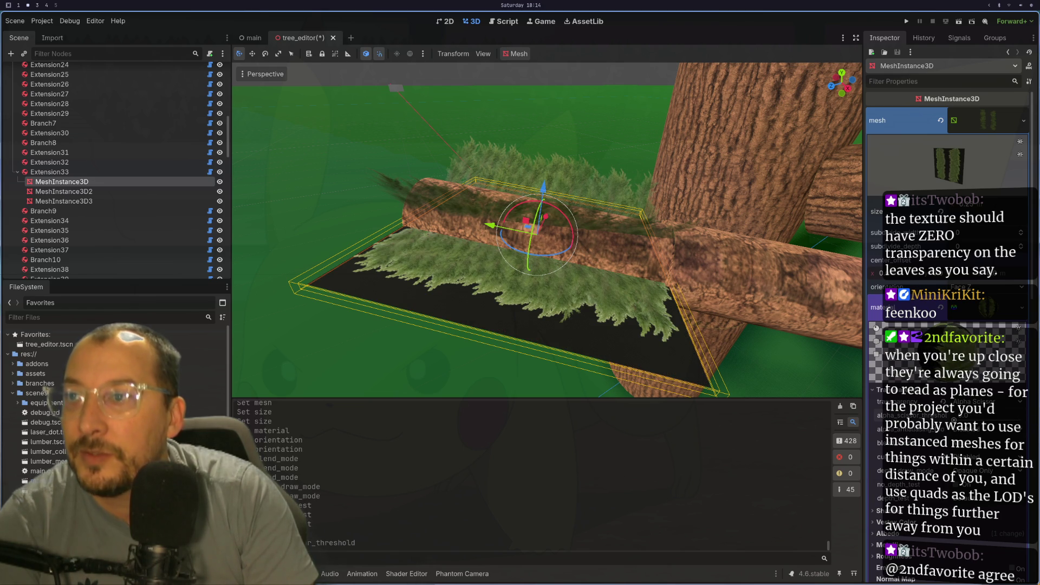
pyautogui.moveTo(969, 415); pyautogui.dragTo(977, 415)
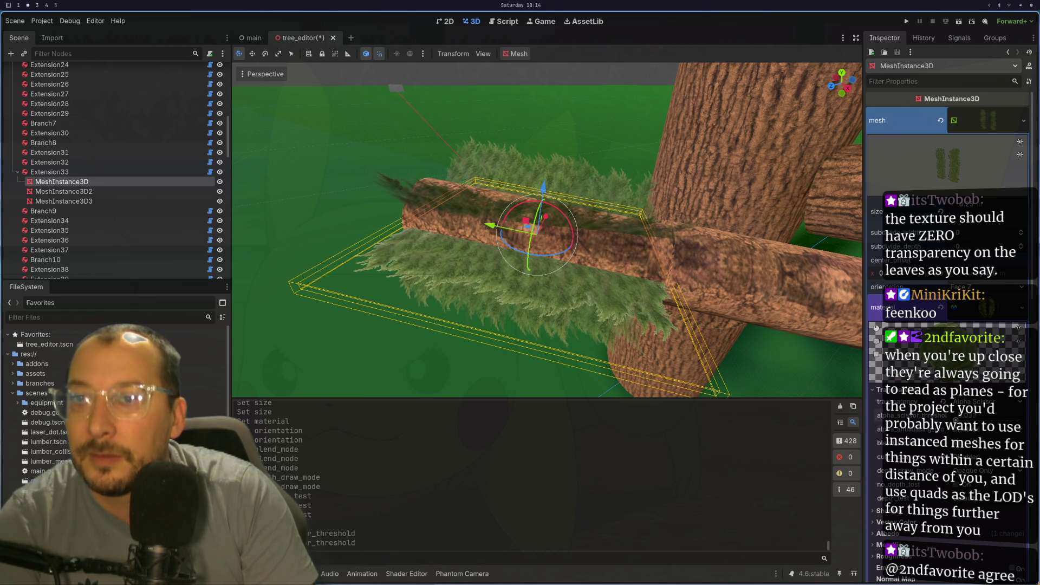
pyautogui.moveTo(970, 415); pyautogui.dragTo(972, 416)
pyautogui.moveTo(579, 374); pyautogui.dragTo(598, 381)
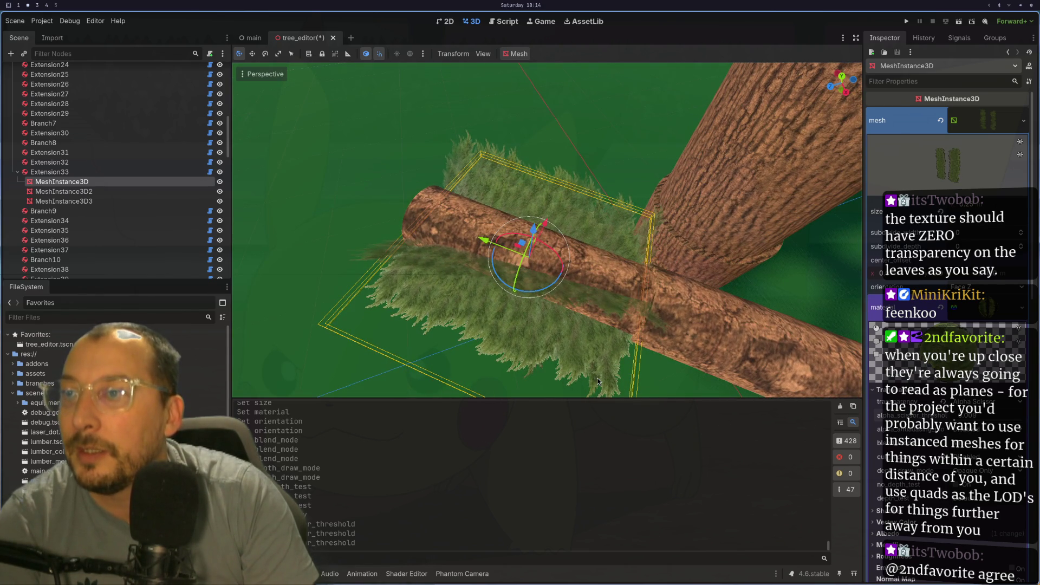
pyautogui.scroll(2, 593, 368)
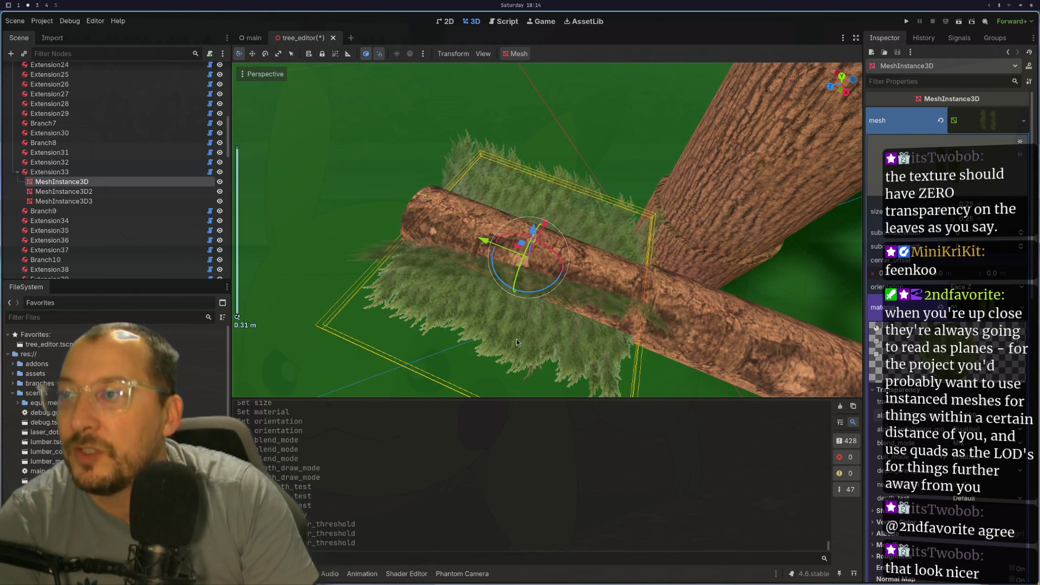
pyautogui.moveTo(779, 332)
pyautogui.mouseDown()
pyautogui.moveTo(584, 293)
pyautogui.moveTo(566, 259)
pyautogui.moveTo(648, 216)
pyautogui.moveTo(691, 293)
pyautogui.moveTo(638, 325)
pyautogui.moveTo(658, 154)
pyautogui.moveTo(680, 132)
pyautogui.moveTo(658, 293)
pyautogui.mouseUp()
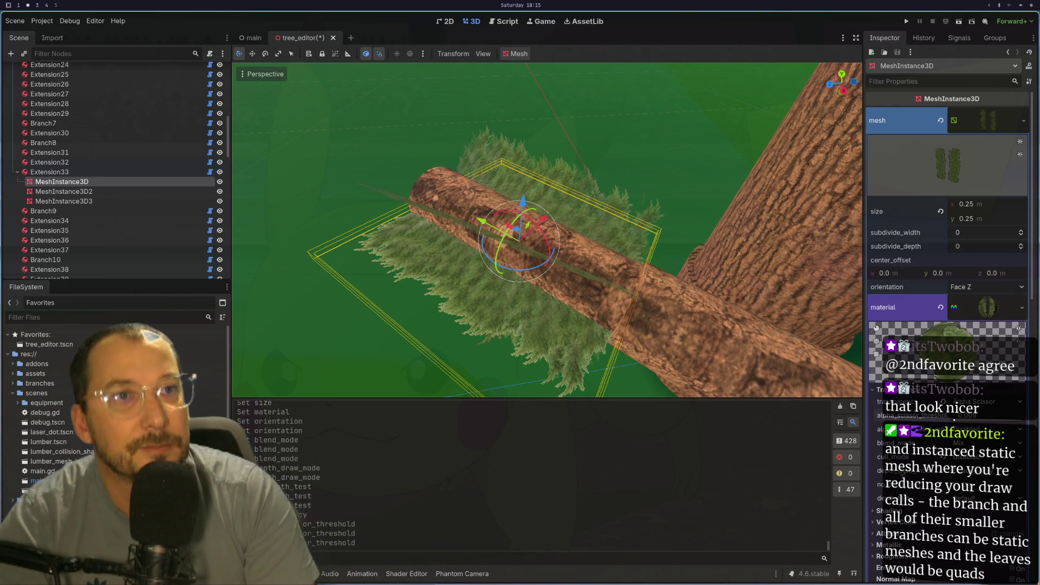
pyautogui.moveTo(901, 471)
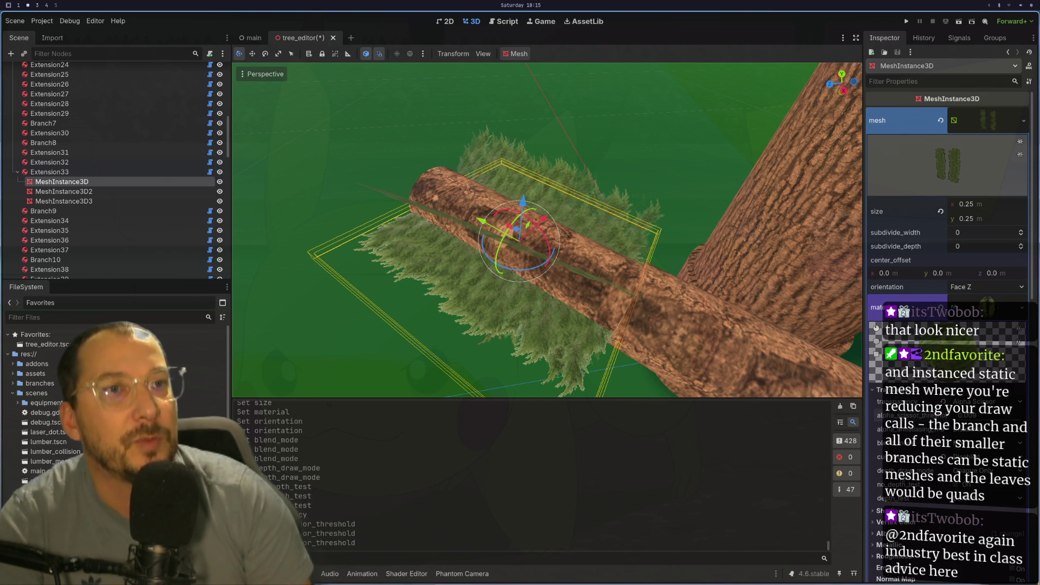
pyautogui.scroll(5, 606, 325)
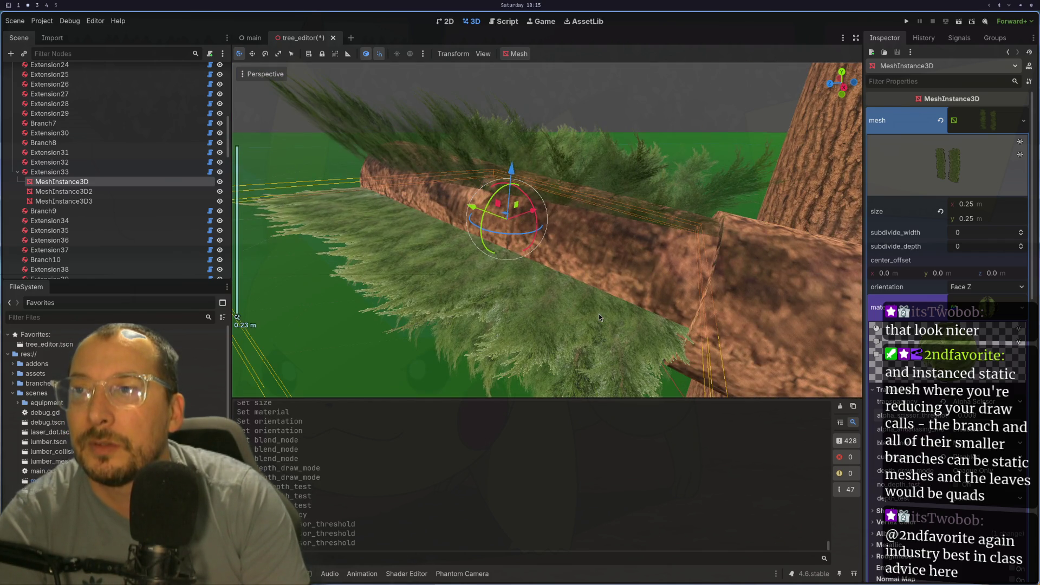
pyautogui.moveTo(599, 313); pyautogui.dragTo(567, 339)
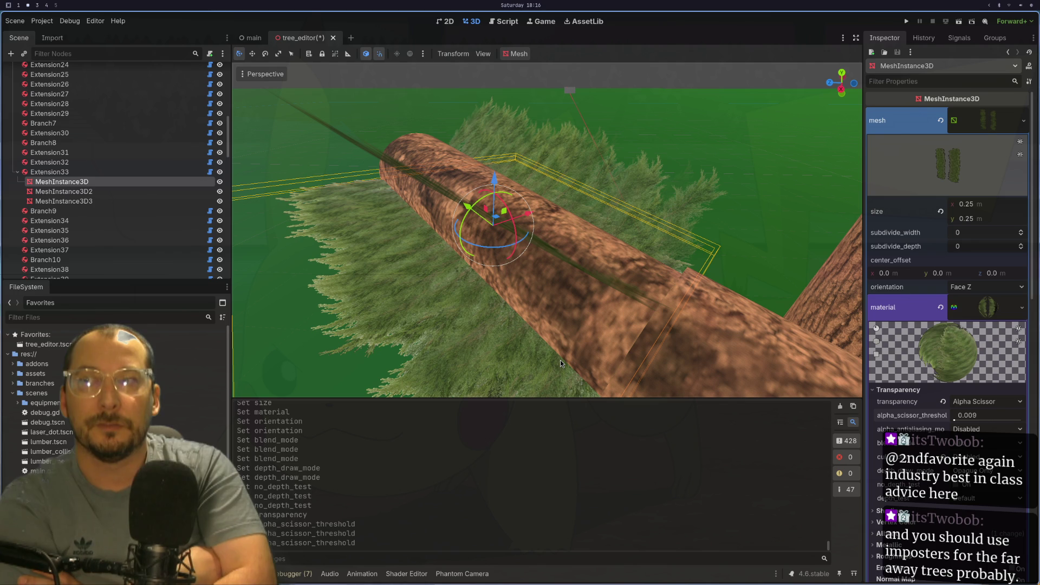
pyautogui.moveTo(560, 360)
pyautogui.mouseDown()
pyautogui.moveTo(353, 249)
pyautogui.moveTo(465, 172)
pyautogui.mouseUp()
pyautogui.scroll(3, 513, 200)
pyautogui.scroll(-10, 511, 199)
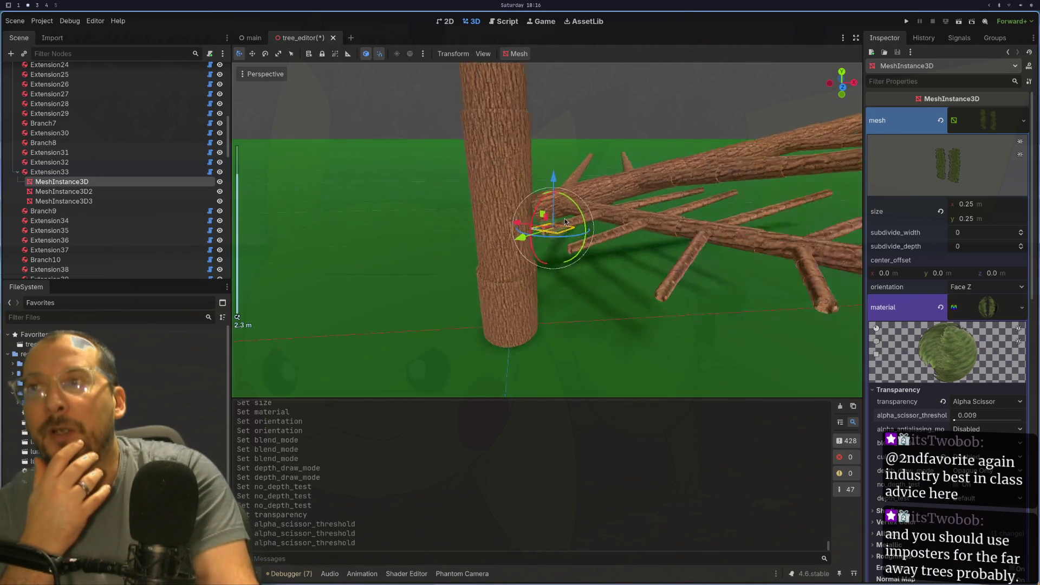
pyautogui.moveTo(587, 84)
pyautogui.mouseDown()
pyautogui.moveTo(578, 73)
pyautogui.moveTo(583, 145)
pyautogui.mouseUp()
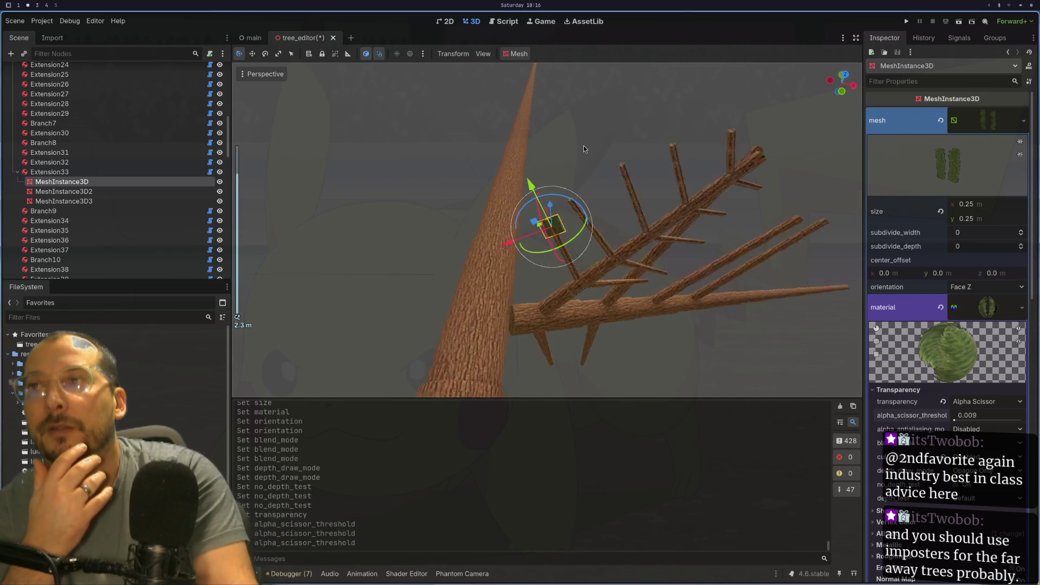
pyautogui.scroll(5, 583, 145)
pyautogui.moveTo(582, 107)
pyautogui.mouseDown()
pyautogui.moveTo(623, 150)
pyautogui.moveTo(604, 113)
pyautogui.mouseUp()
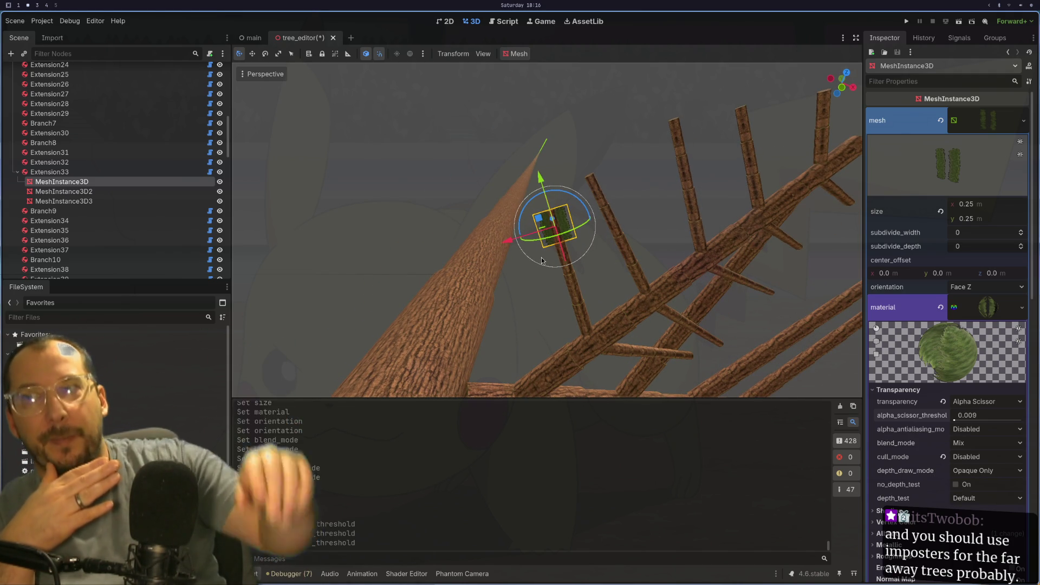
pyautogui.moveTo(493, 94)
pyautogui.mouseDown()
pyautogui.moveTo(636, 210)
pyautogui.moveTo(627, 191)
pyautogui.moveTo(496, 244)
pyautogui.moveTo(409, 253)
pyautogui.mouseUp()
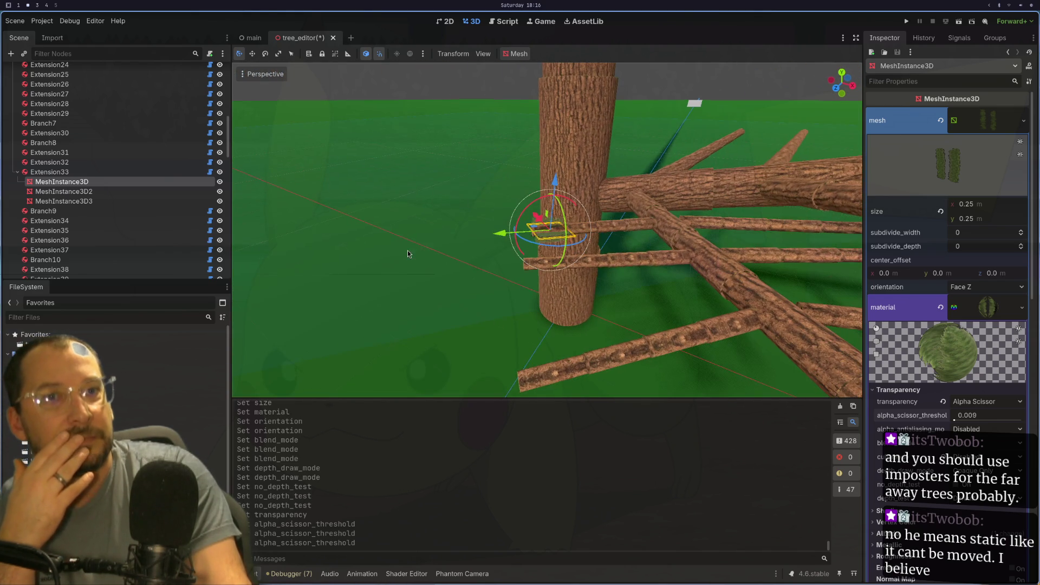
pyautogui.scroll(2, 541, 292)
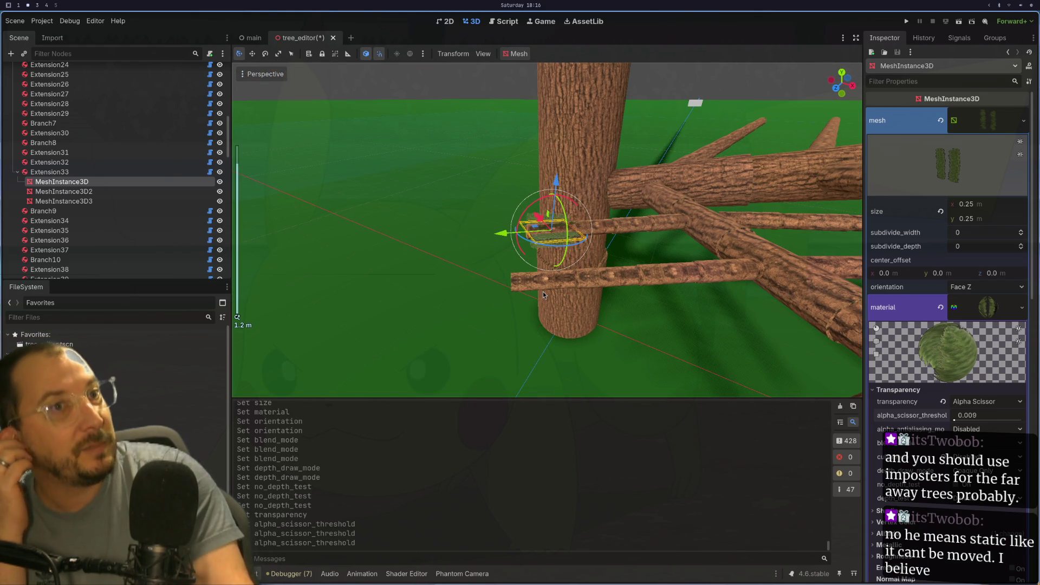
pyautogui.scroll(2, 567, 295)
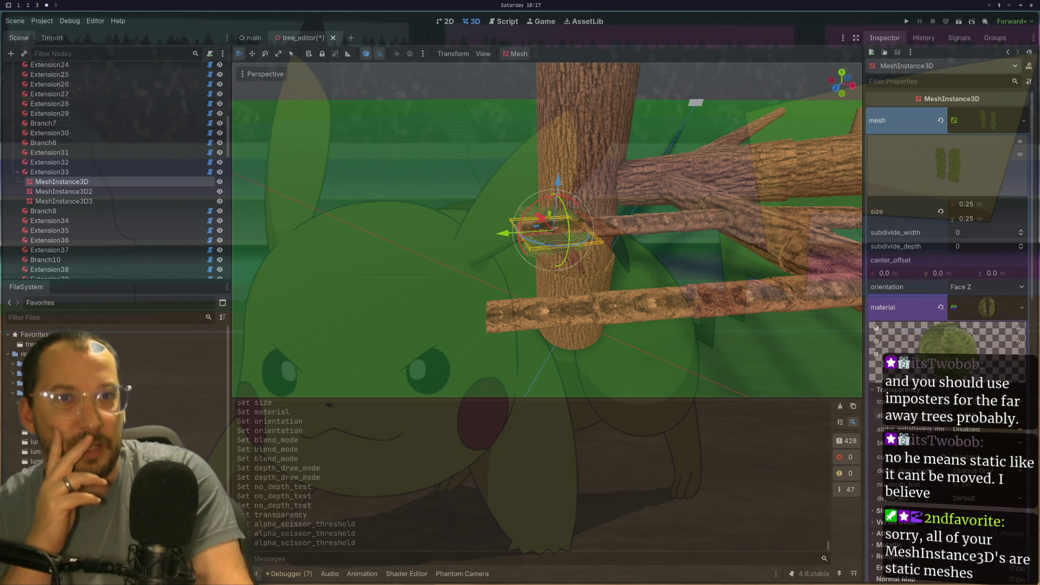
pyautogui.scroll(5, 561, 250)
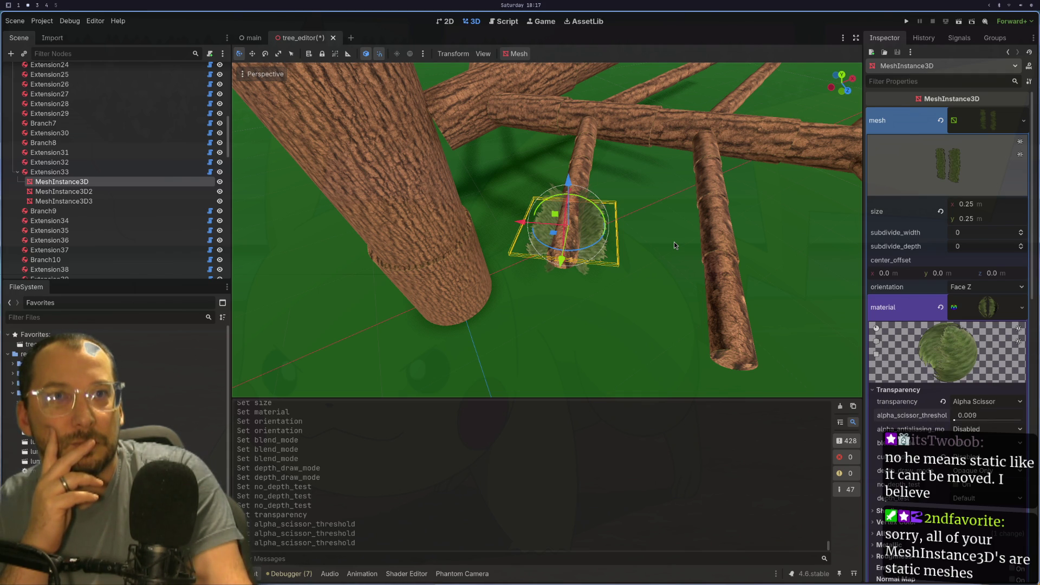
pyautogui.moveTo(652, 257)
pyautogui.mouseDown()
pyautogui.moveTo(636, 144)
pyautogui.moveTo(590, 141)
pyautogui.moveTo(627, 112)
pyautogui.moveTo(687, 109)
pyautogui.mouseUp()
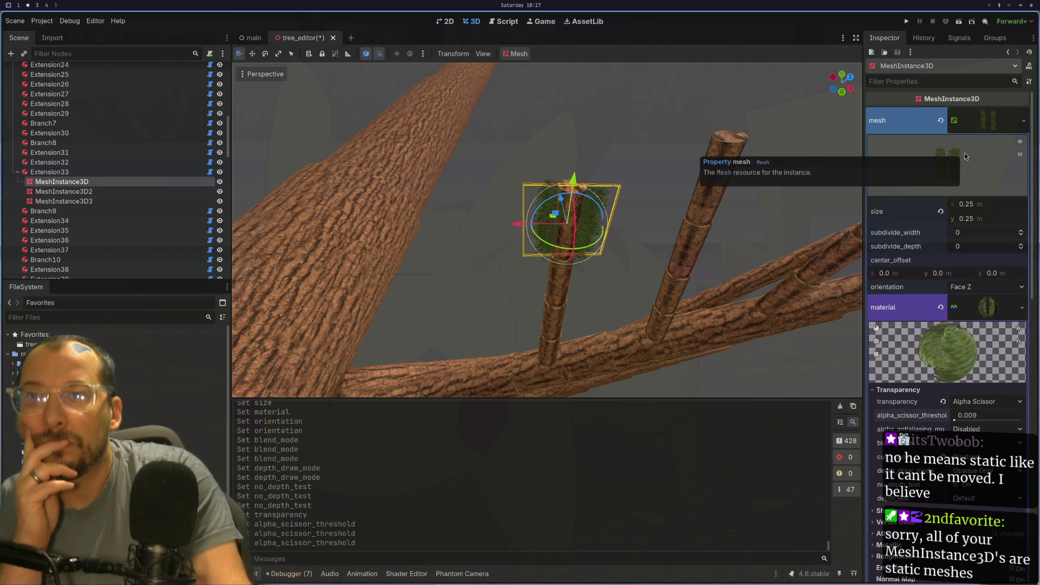
pyautogui.moveTo(717, 239)
pyautogui.mouseDown()
pyautogui.moveTo(760, 249)
pyautogui.moveTo(739, 261)
pyautogui.moveTo(756, 269)
pyautogui.moveTo(785, 239)
pyautogui.moveTo(711, 266)
pyautogui.mouseUp()
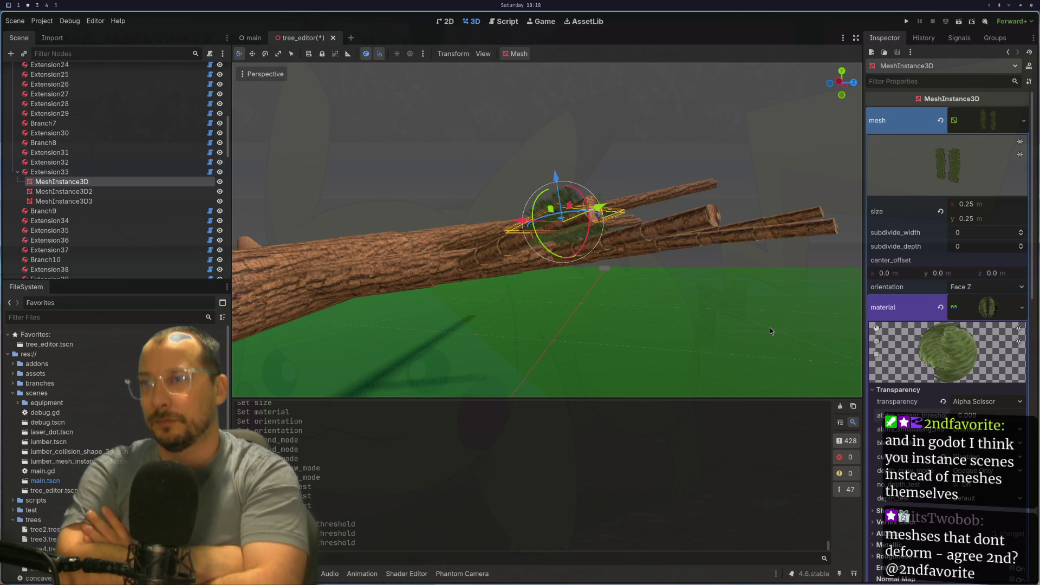
# - Orbit around the leaf card, then shift-select MeshInstance3D through MeshInstance3D3 together
pyautogui.scroll(5, 706, 262)
pyautogui.moveTo(835, 325)
pyautogui.mouseDown()
pyautogui.moveTo(762, 387)
pyautogui.moveTo(752, 371)
pyautogui.moveTo(644, 312)
pyautogui.moveTo(724, 278)
pyautogui.moveTo(680, 268)
pyautogui.moveTo(582, 300)
pyautogui.moveTo(562, 329)
pyautogui.moveTo(619, 305)
pyautogui.moveTo(609, 305)
pyautogui.mouseUp()
pyautogui.scroll(-3, 645, 312)
pyautogui.scroll(1, 581, 304)
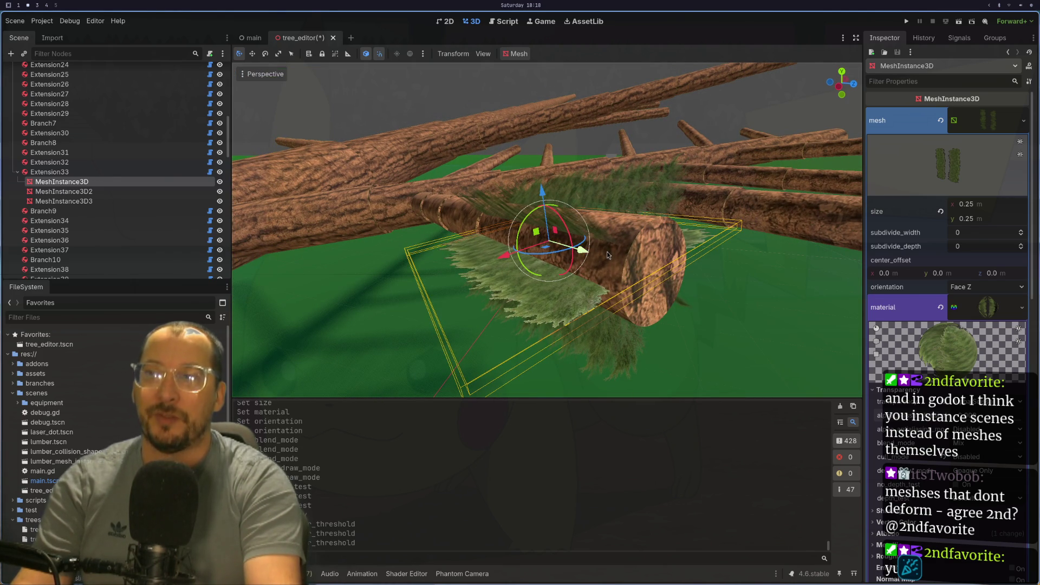
pyautogui.moveTo(649, 232); pyautogui.dragTo(606, 272)
pyautogui.scroll(1, 606, 272)
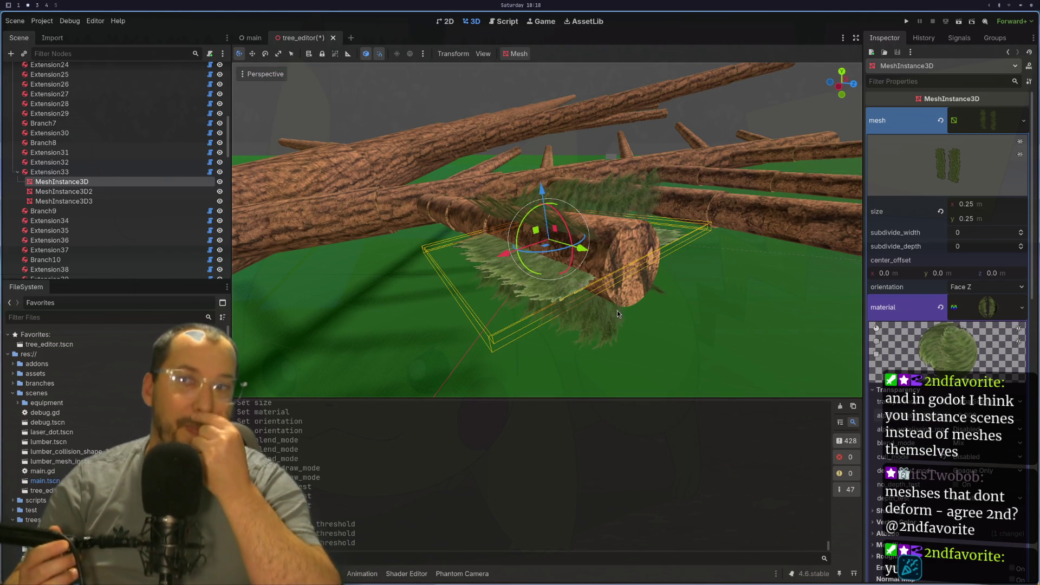
pyautogui.keyDown('shift'); pyautogui.click(94, 201); pyautogui.keyUp('shift')
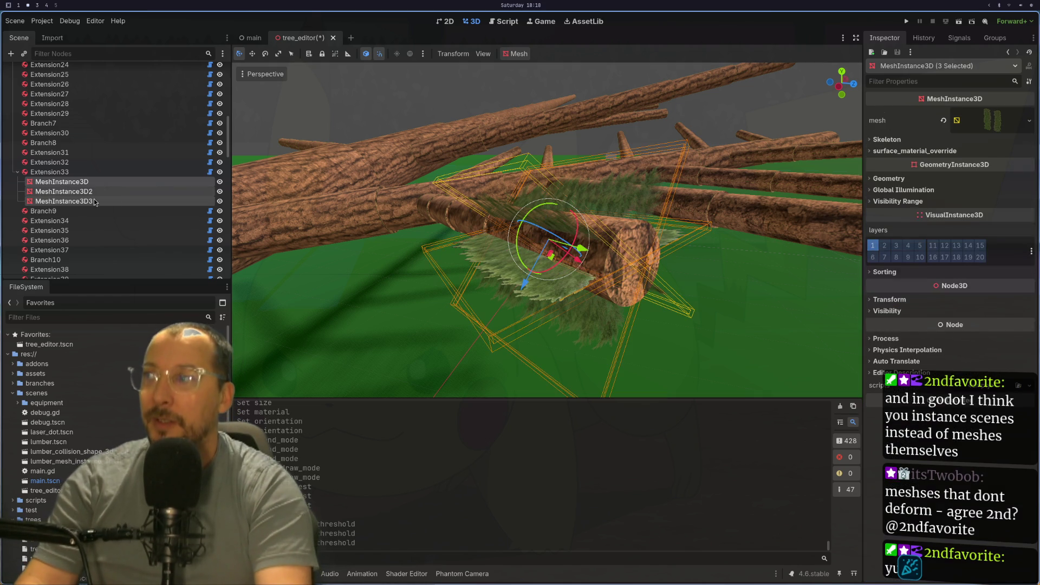
# - Drag the three selected leaf cards along their Y axis to a new spot on the branch
pyautogui.scroll(-3, 586, 255)
pyautogui.moveTo(575, 246)
pyautogui.mouseDown()
pyautogui.moveTo(712, 274)
pyautogui.moveTo(848, 277)
pyautogui.moveTo(697, 246)
pyautogui.mouseUp()
pyautogui.click(751, 278)
pyautogui.scroll(-2, 697, 246)
pyautogui.moveTo(575, 231)
pyautogui.mouseDown()
pyautogui.moveTo(635, 228)
pyautogui.moveTo(801, 179)
pyautogui.mouseUp()
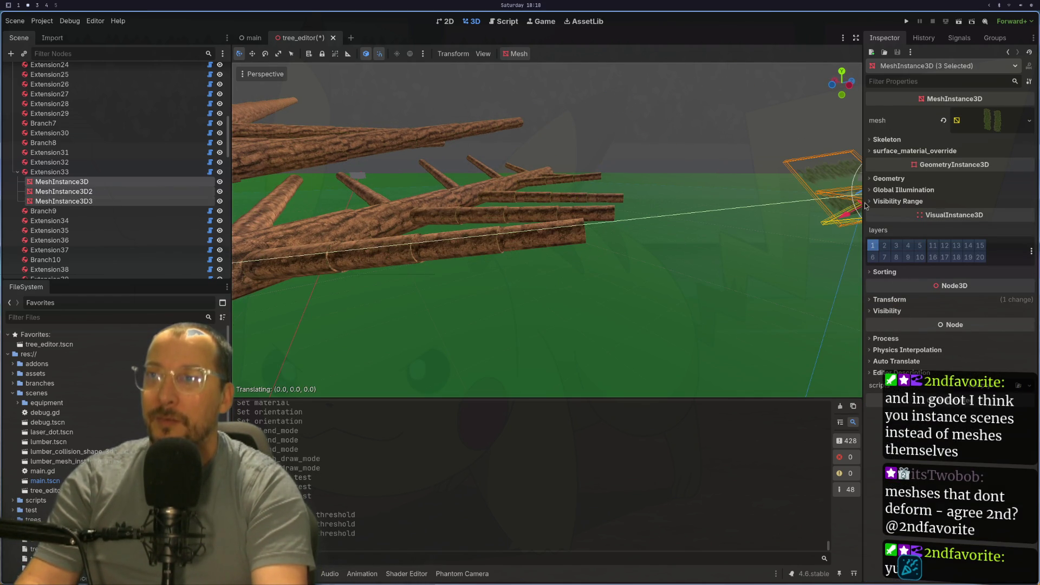
pyautogui.scroll(3, 605, 226)
pyautogui.scroll(-5, 605, 223)
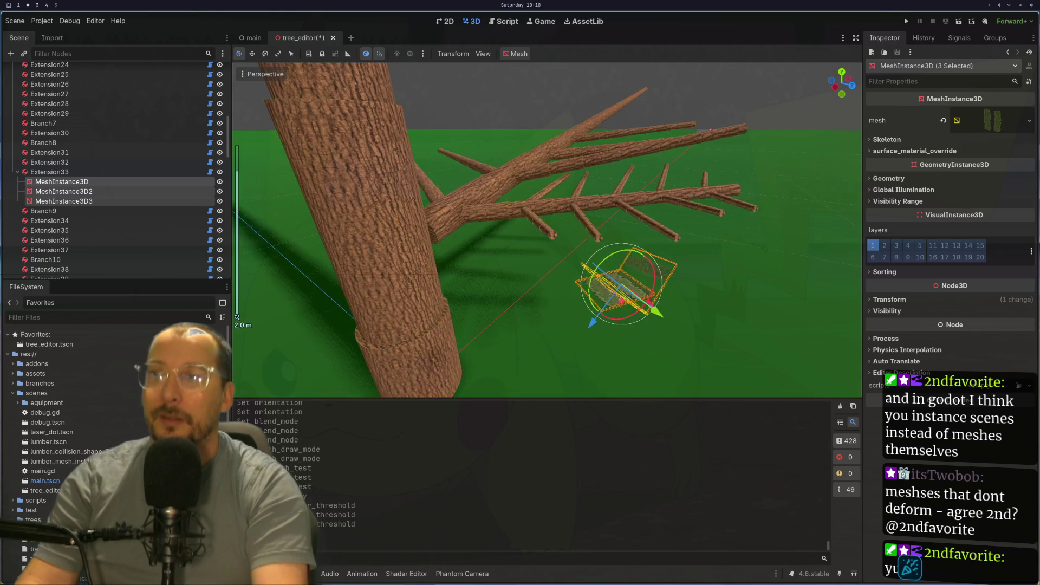
pyautogui.scroll(5, 628, 279)
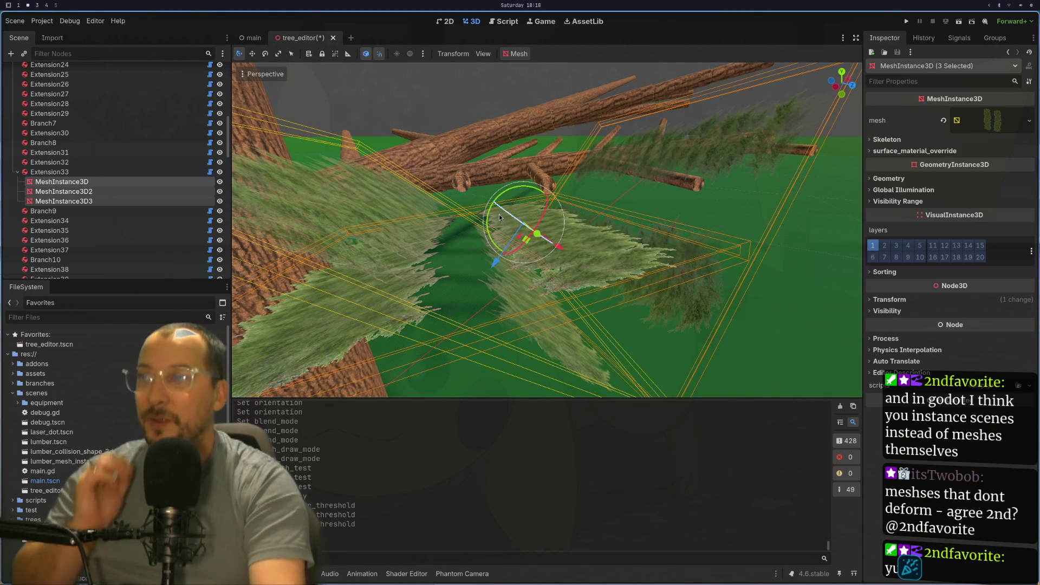
pyautogui.scroll(-5, 459, 219)
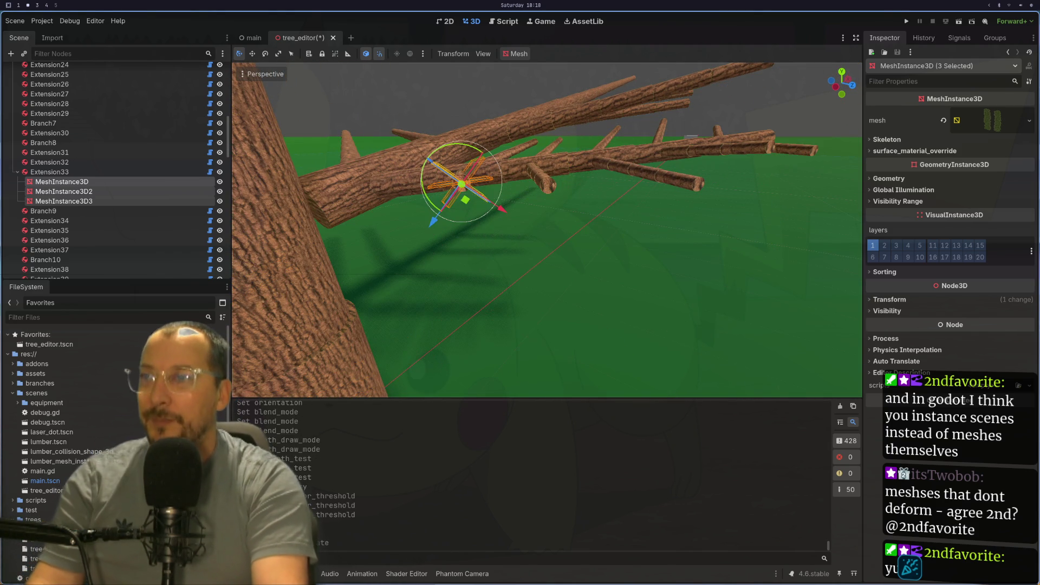
pyautogui.scroll(3, 603, 295)
pyautogui.scroll(3, 601, 291)
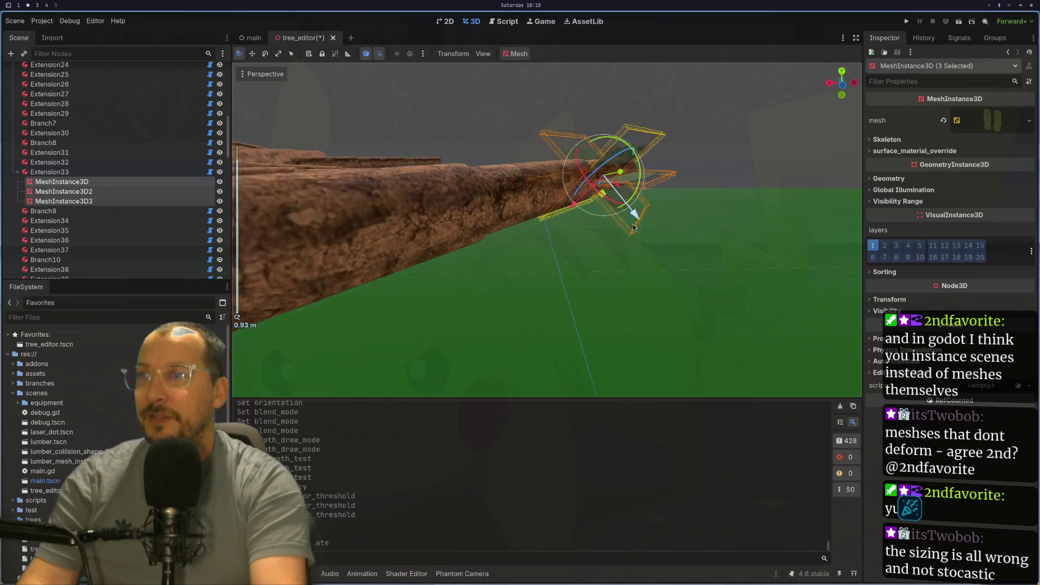
pyautogui.scroll(-3, 557, 313)
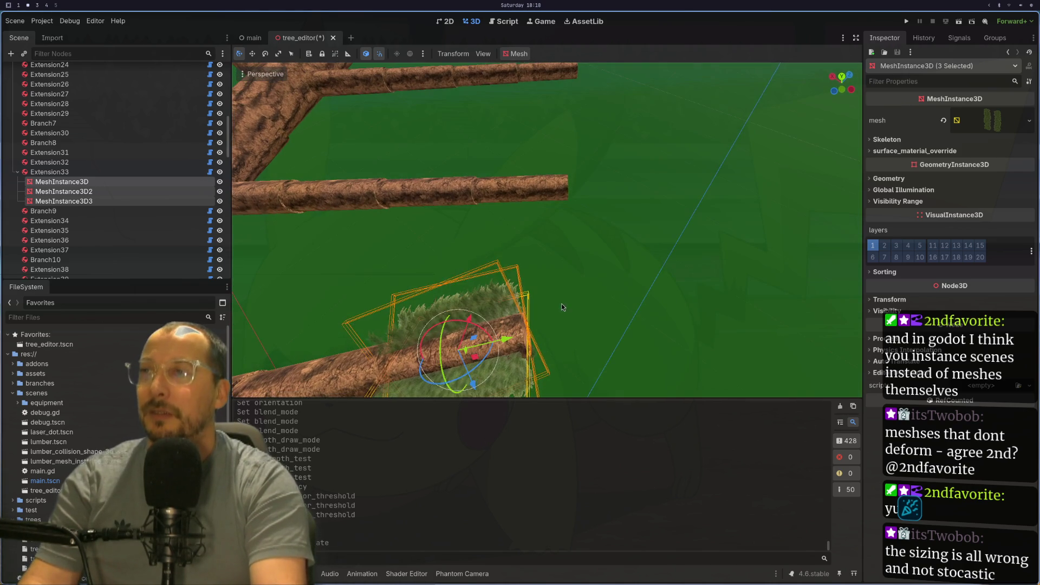
# - Select the ground plane and orbit to a near-horizontal view of the trunk and leaves
pyautogui.click(561, 301)
pyautogui.moveTo(566, 293)
pyautogui.mouseDown()
pyautogui.moveTo(522, 274)
pyautogui.moveTo(451, 267)
pyautogui.moveTo(428, 193)
pyautogui.moveTo(425, 203)
pyautogui.moveTo(518, 226)
pyautogui.moveTo(428, 226)
pyautogui.moveTo(449, 212)
pyautogui.moveTo(404, 125)
pyautogui.moveTo(496, 246)
pyautogui.mouseUp()
pyautogui.scroll(-2, 495, 245)
pyautogui.scroll(6, 514, 258)
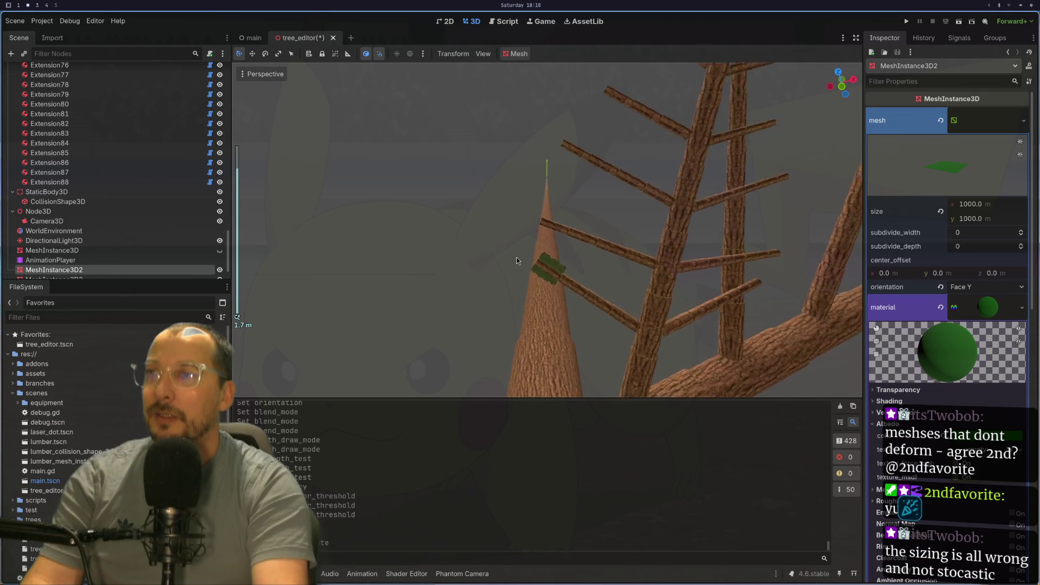
pyautogui.scroll(-4, 541, 268)
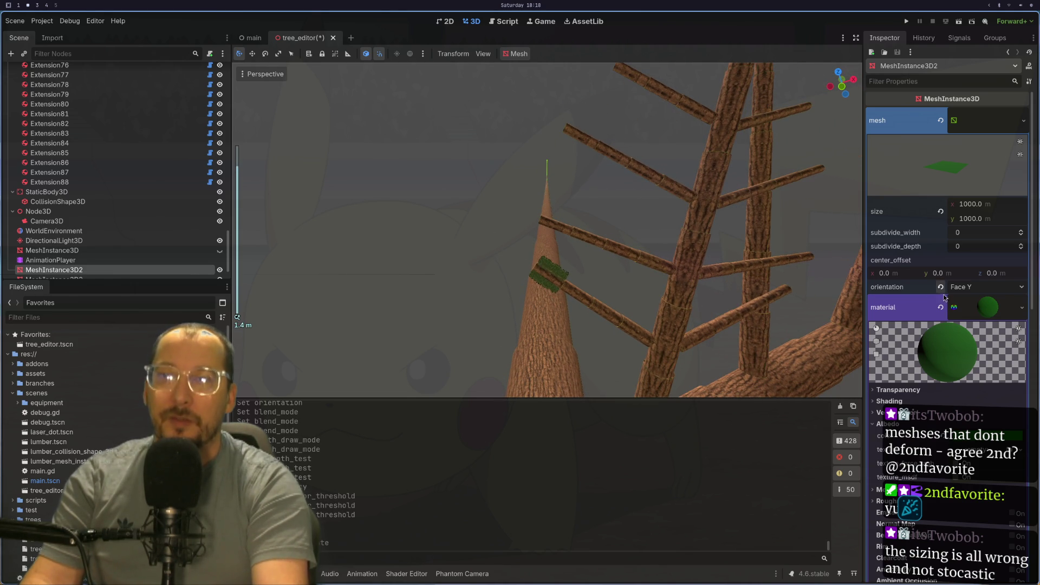
# - Select the small leaf mesh and expand its material's Transparency settings
pyautogui.scroll(5, 86, 177)
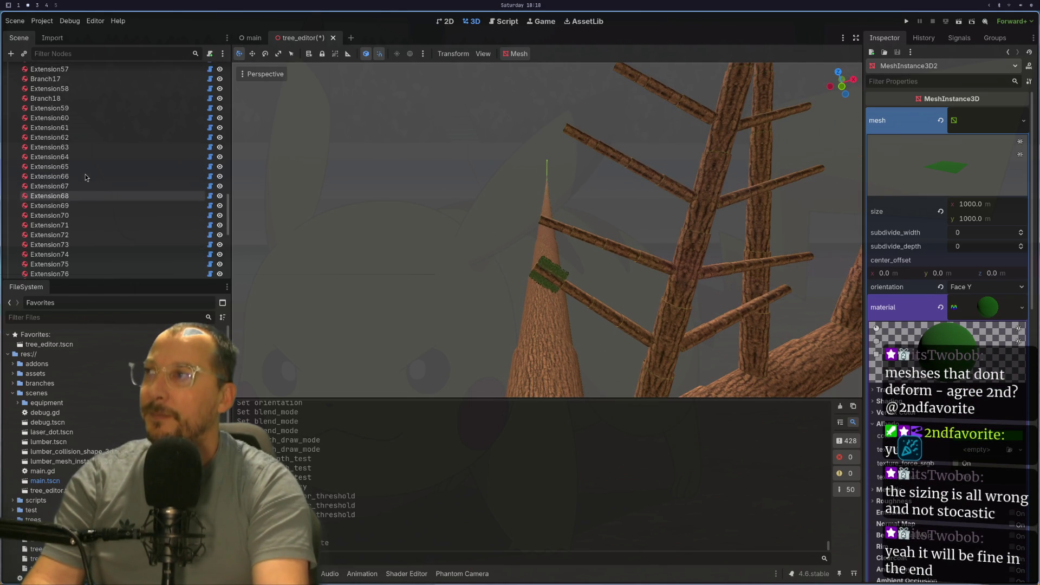
pyautogui.click(542, 268)
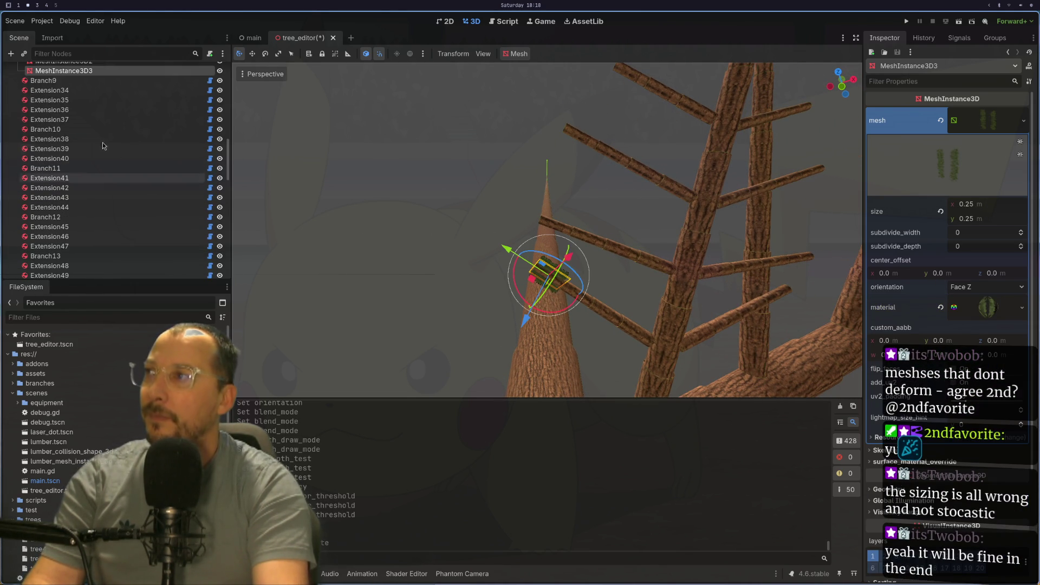
pyautogui.scroll(3, 124, 155)
pyautogui.click(985, 308)
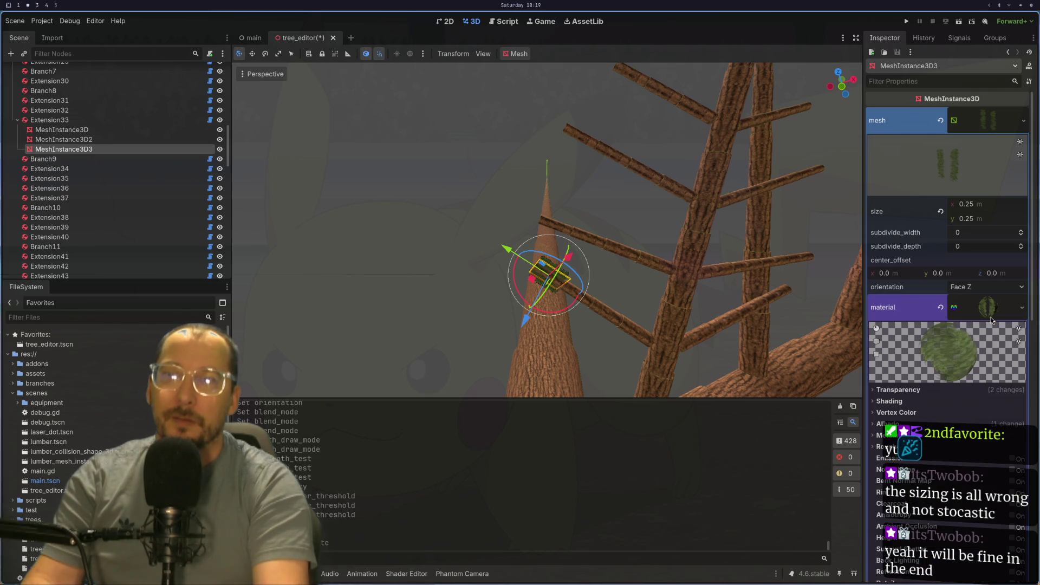
pyautogui.click(926, 389)
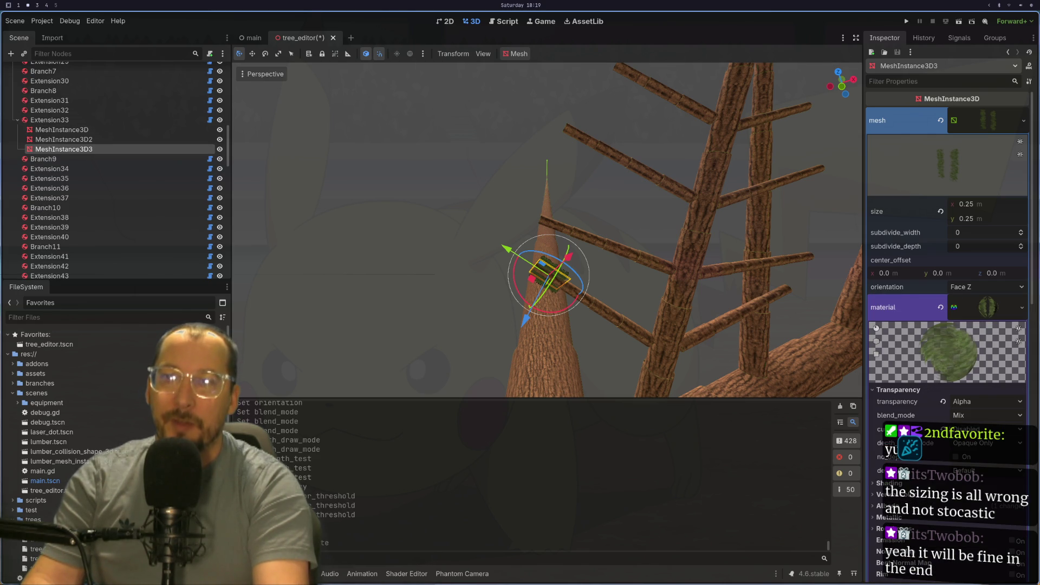
pyautogui.click(965, 402)
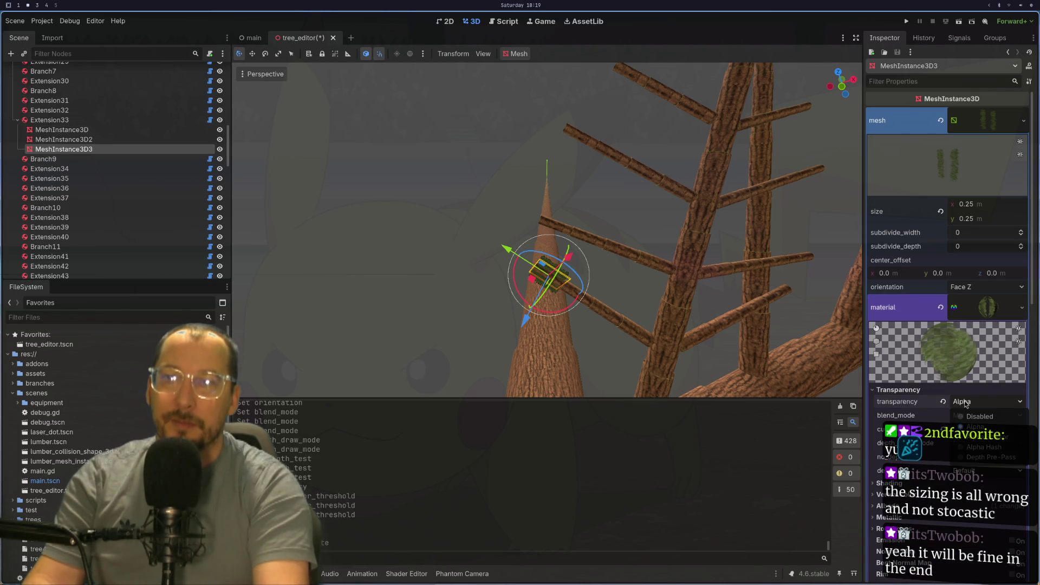
pyautogui.click(965, 403)
# - Select the first leaf mesh under Extension33 and change its transparency from Alpha Scissor to Alpha
pyautogui.scroll(4, 626, 310)
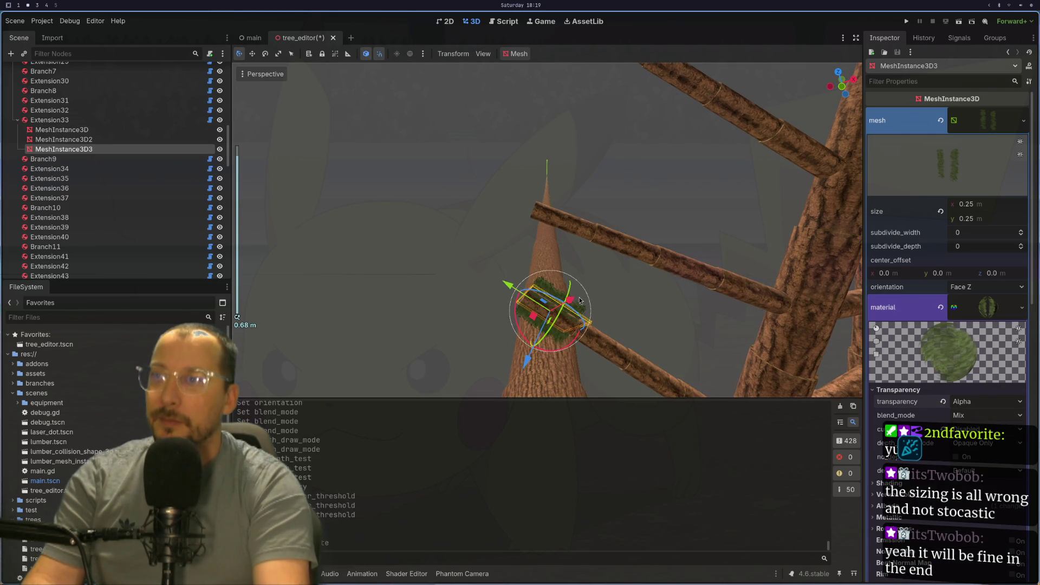
pyautogui.click(544, 290)
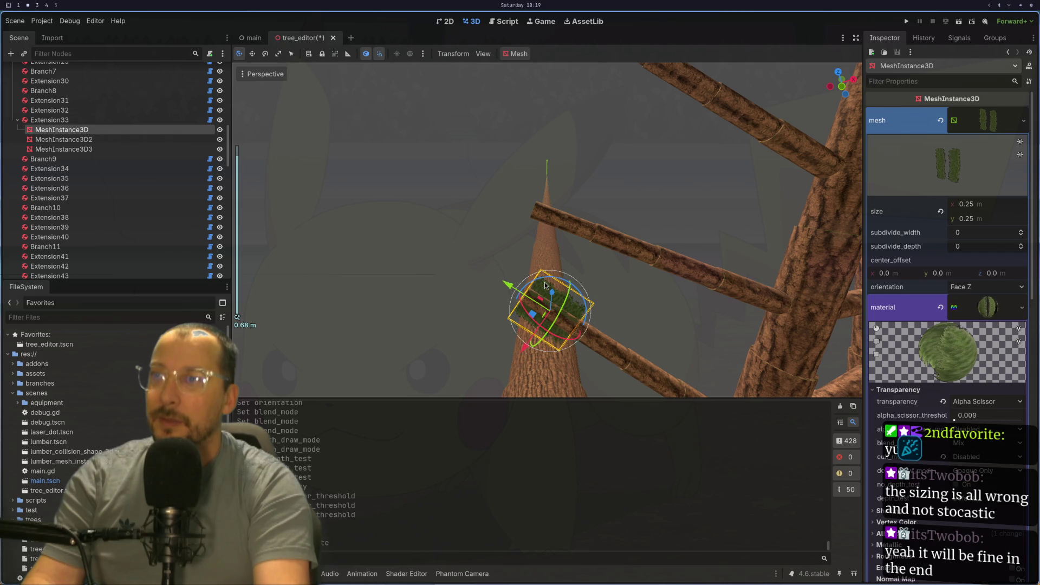
pyautogui.click(975, 402)
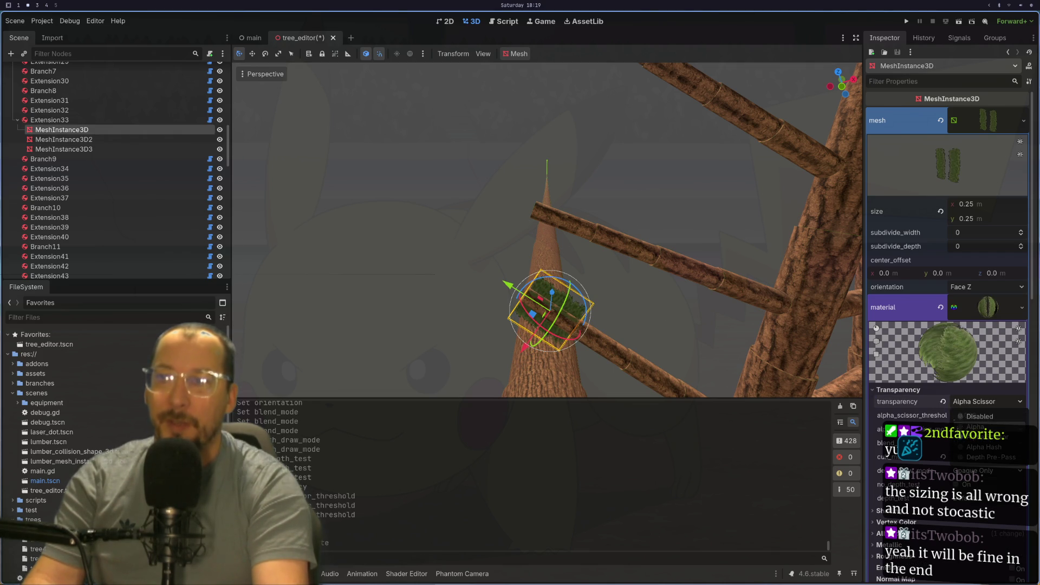
pyautogui.click(967, 420)
pyautogui.scroll(-5, 663, 319)
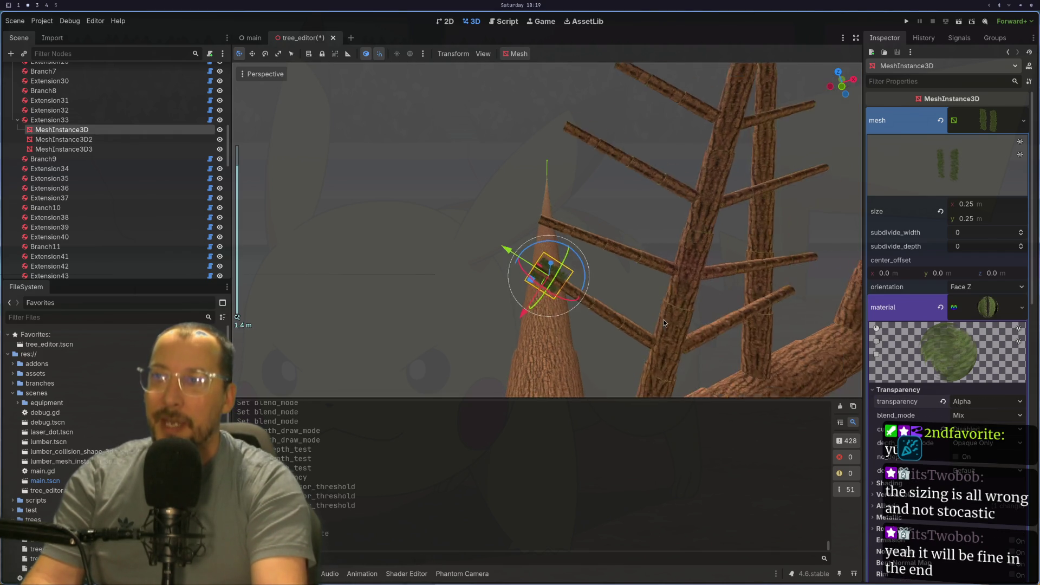
pyautogui.moveTo(699, 316)
pyautogui.mouseDown()
pyautogui.moveTo(721, 317)
pyautogui.moveTo(707, 319)
pyautogui.mouseUp()
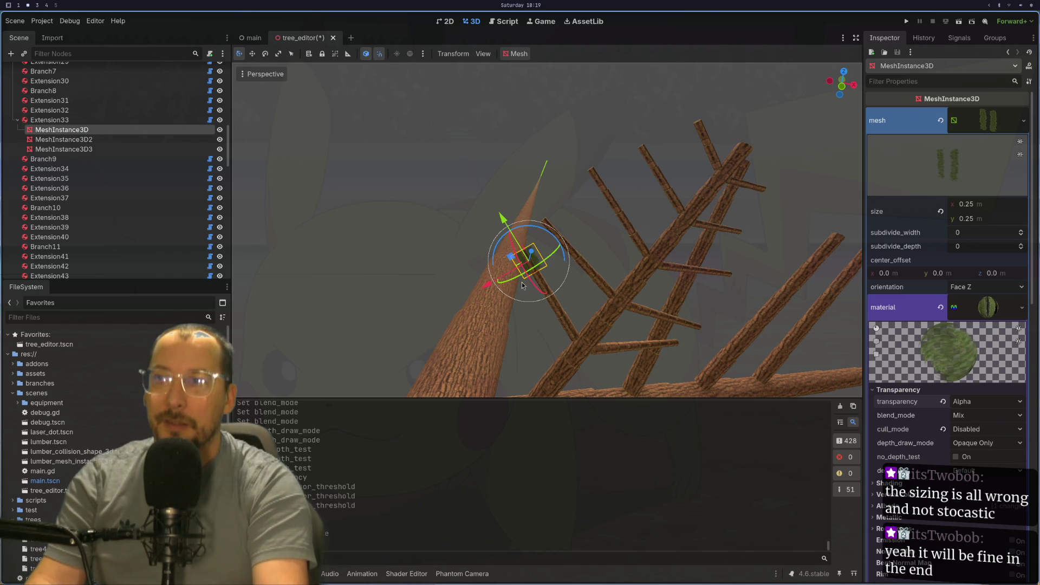
pyautogui.scroll(5, 523, 285)
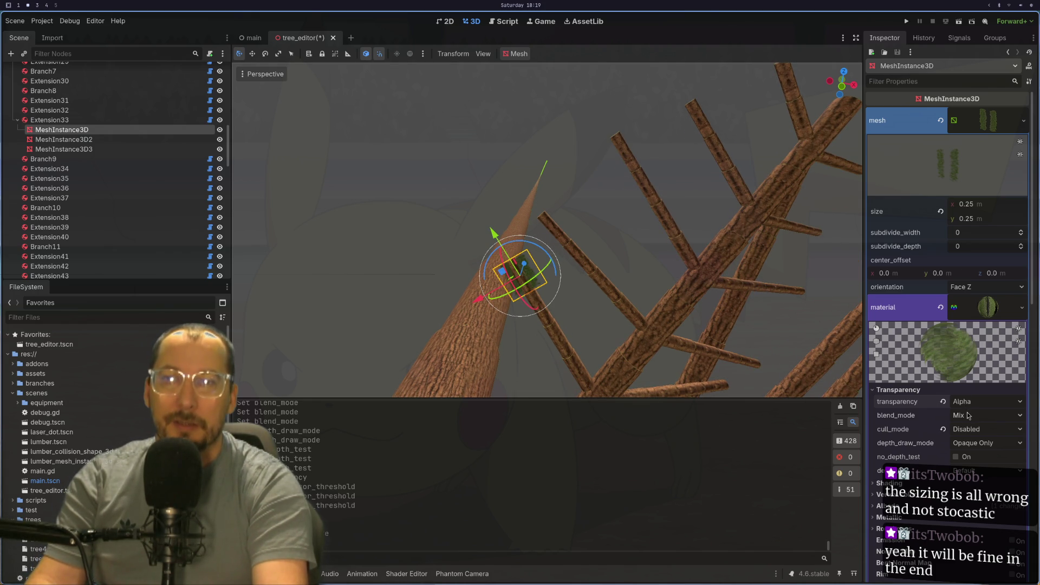
# - Try depth draw mode Always, then revert it to Opaque Only
pyautogui.click(965, 442)
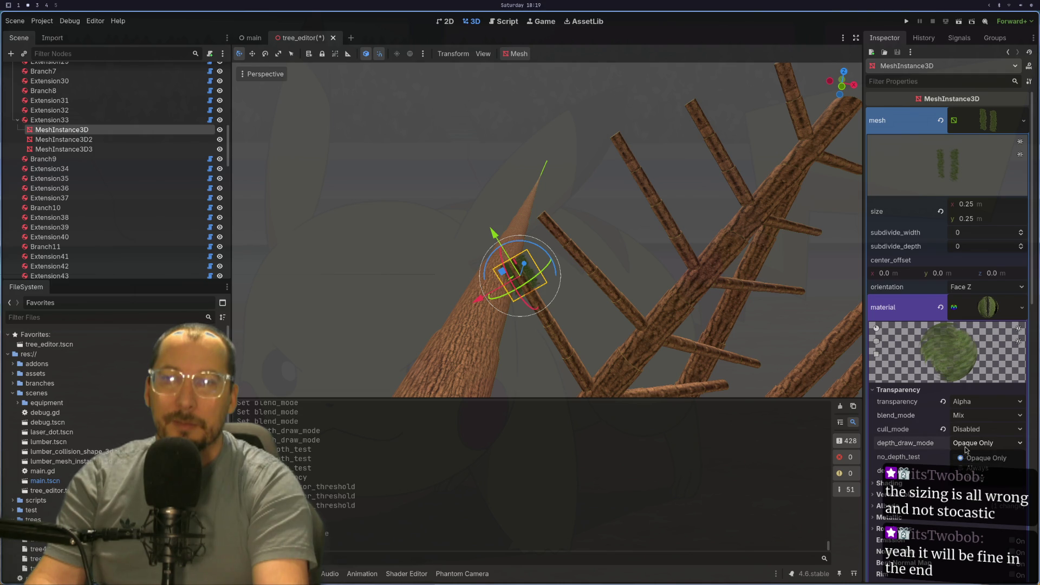
pyautogui.click(969, 463)
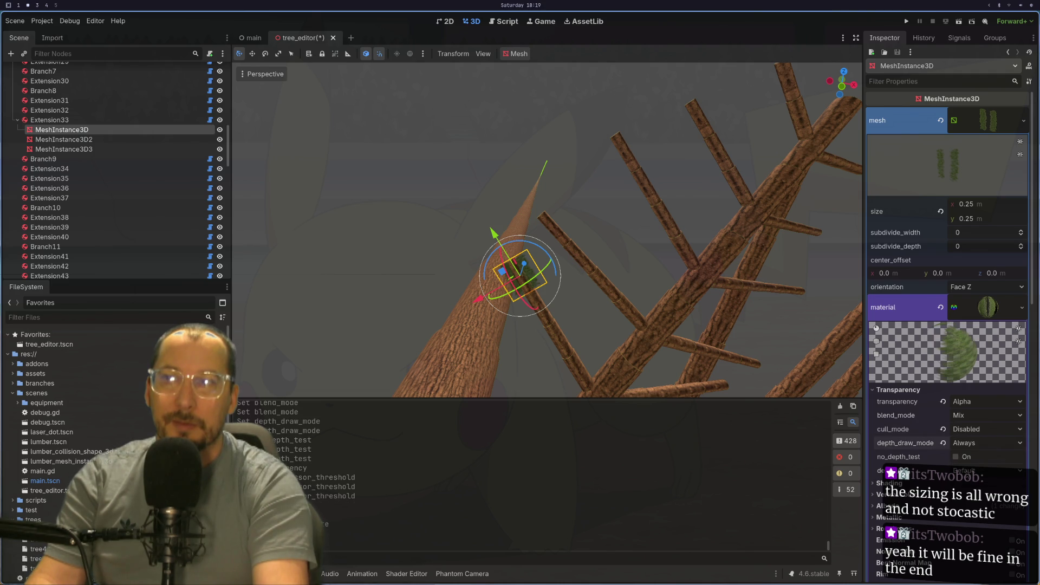
pyautogui.click(943, 444)
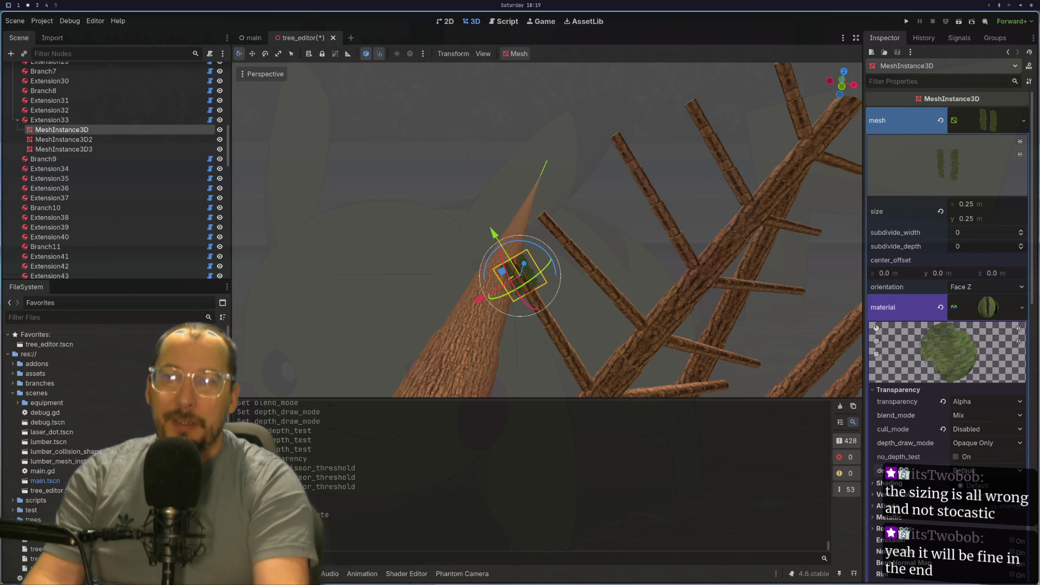
pyautogui.moveTo(480, 306)
pyautogui.mouseDown()
pyautogui.moveTo(472, 374)
pyautogui.moveTo(508, 248)
pyautogui.moveTo(703, 269)
pyautogui.moveTo(557, 210)
pyautogui.moveTo(541, 181)
pyautogui.moveTo(545, 210)
pyautogui.moveTo(602, 223)
pyautogui.mouseUp()
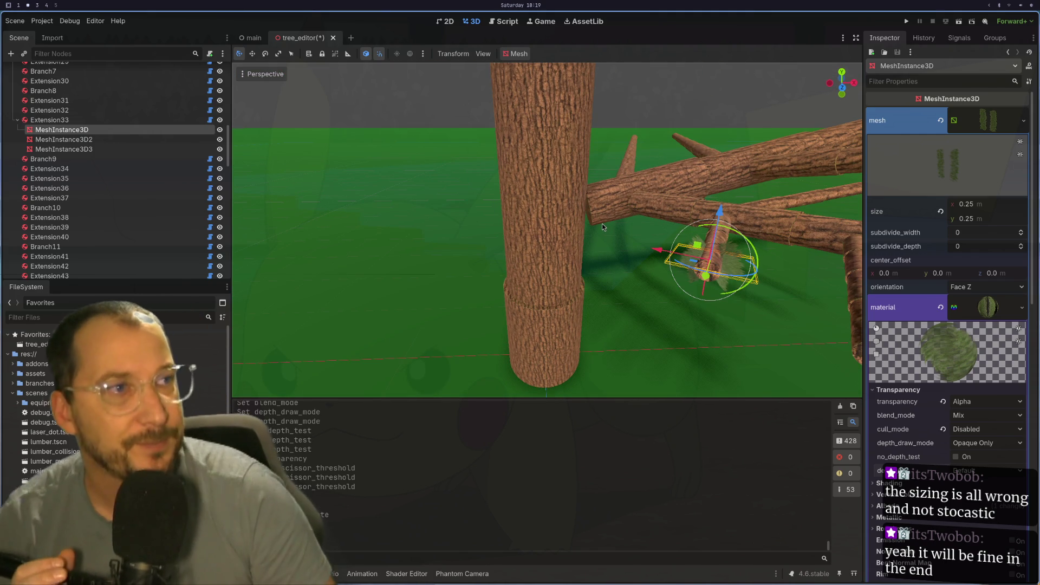
pyautogui.moveTo(655, 332)
pyautogui.mouseDown()
pyautogui.moveTo(580, 315)
pyautogui.moveTo(708, 320)
pyautogui.mouseUp()
pyautogui.scroll(3, 639, 322)
pyautogui.moveTo(638, 322)
pyautogui.mouseDown()
pyautogui.moveTo(707, 360)
pyautogui.moveTo(666, 276)
pyautogui.moveTo(647, 276)
pyautogui.moveTo(631, 246)
pyautogui.moveTo(766, 257)
pyautogui.moveTo(741, 346)
pyautogui.moveTo(669, 339)
pyautogui.moveTo(610, 373)
pyautogui.moveTo(648, 251)
pyautogui.moveTo(671, 263)
pyautogui.moveTo(684, 303)
pyautogui.moveTo(756, 308)
pyautogui.moveTo(752, 255)
pyautogui.moveTo(768, 243)
pyautogui.moveTo(764, 272)
pyautogui.mouseUp()
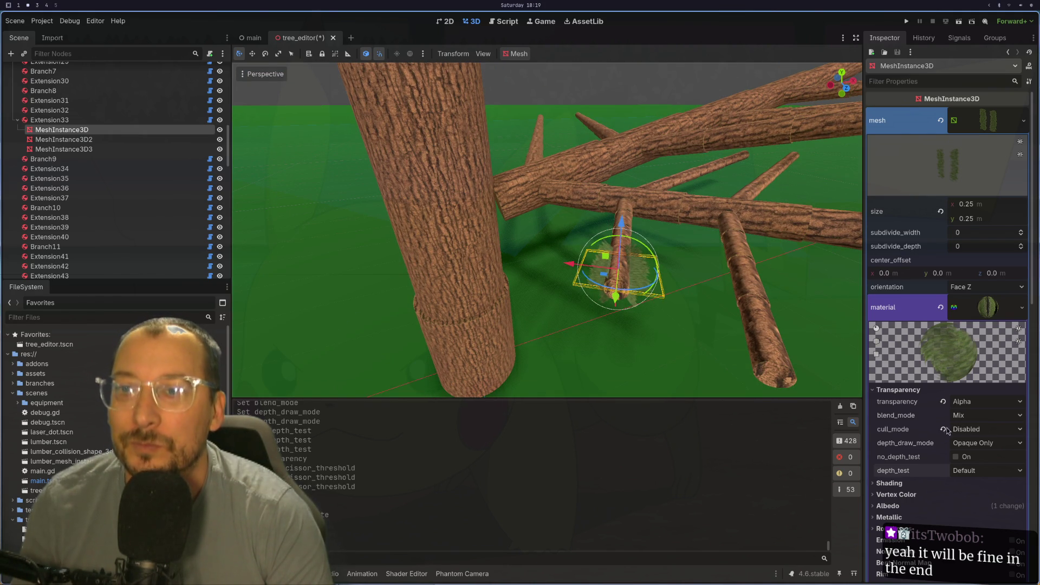
pyautogui.moveTo(816, 367)
pyautogui.mouseDown()
pyautogui.moveTo(684, 337)
pyautogui.moveTo(667, 350)
pyautogui.moveTo(606, 298)
pyautogui.moveTo(576, 322)
pyautogui.mouseUp()
pyautogui.scroll(2, 575, 324)
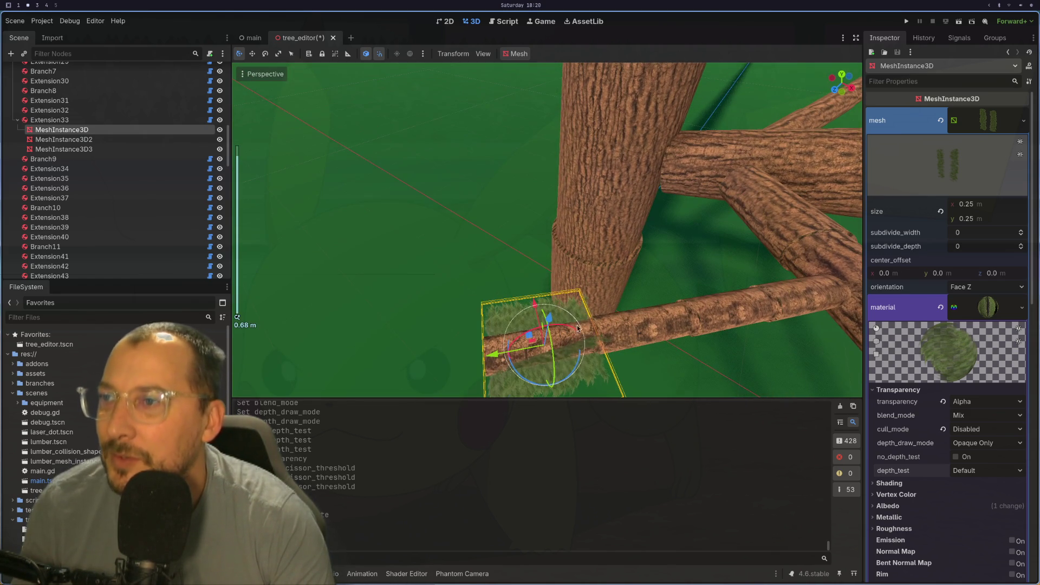
pyautogui.click(581, 351)
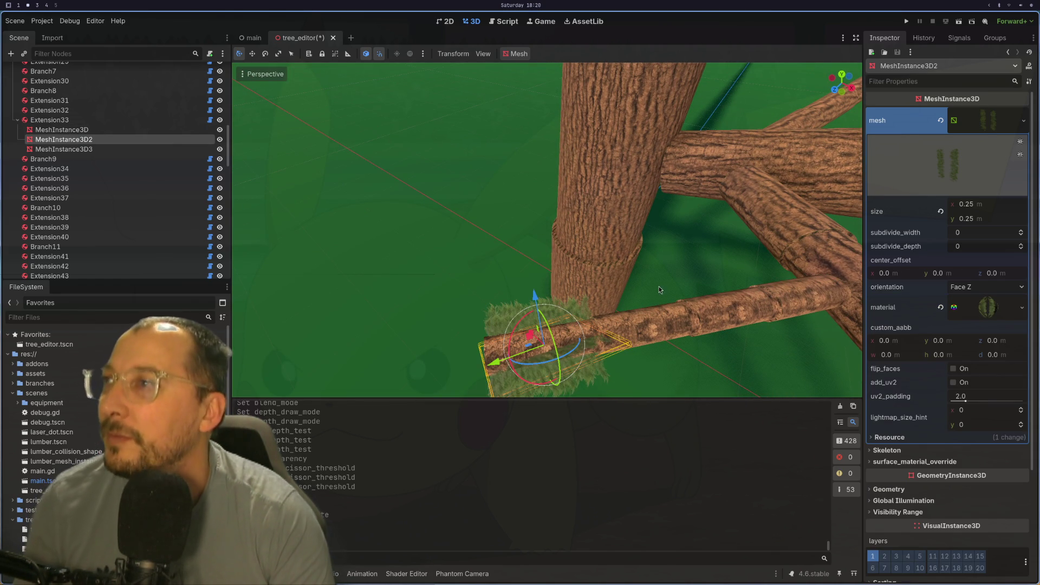
# - Enter MeshInstance3D2's Transform rotation as x 0, y 45, z 0 degrees
pyautogui.scroll(-3, 958, 499)
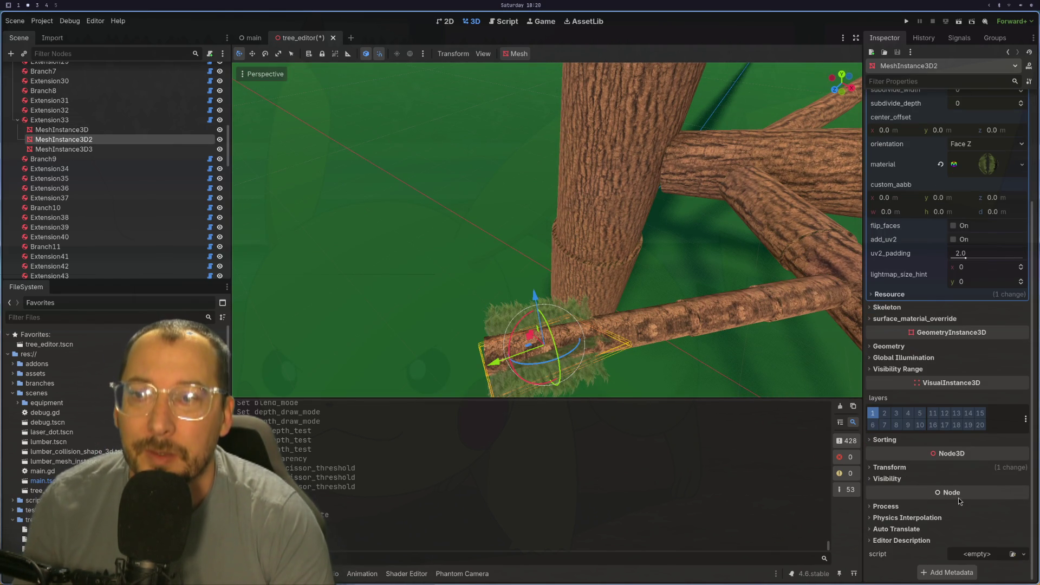
pyautogui.click(903, 467)
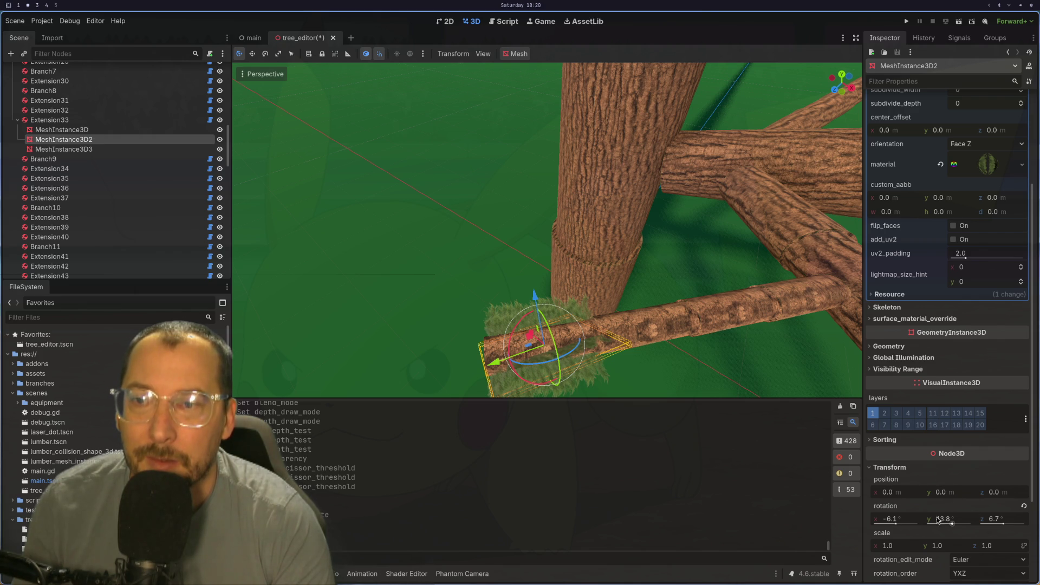
pyautogui.write('0')
pyautogui.press('Tab')
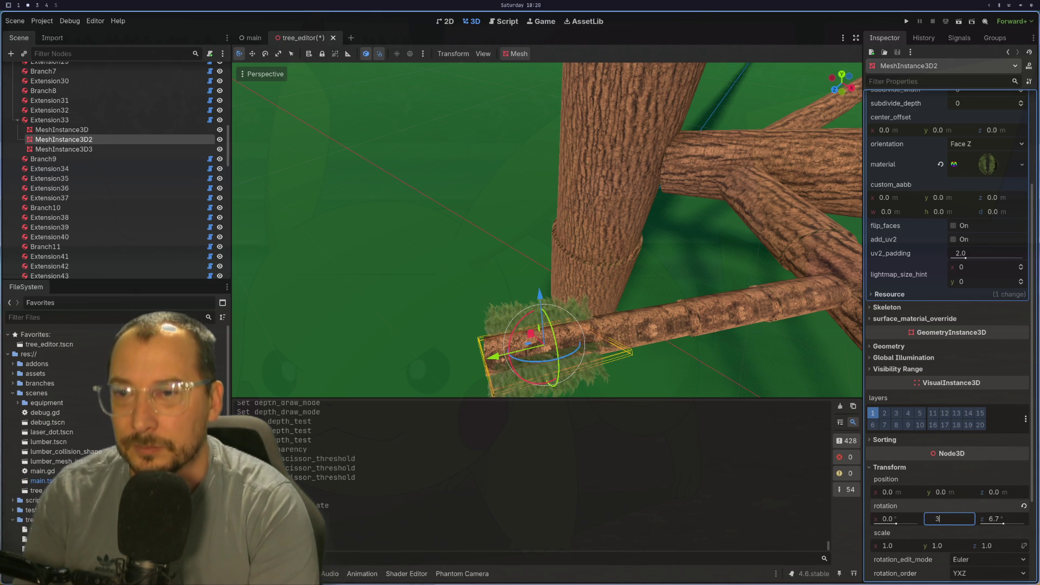
pyautogui.press('Tab')
pyautogui.write('0')
pyautogui.press('Tab')
pyautogui.moveTo(301, 342)
pyautogui.mouseDown()
pyautogui.moveTo(411, 273)
pyautogui.moveTo(342, 236)
pyautogui.moveTo(352, 246)
pyautogui.moveTo(400, 231)
pyautogui.mouseUp()
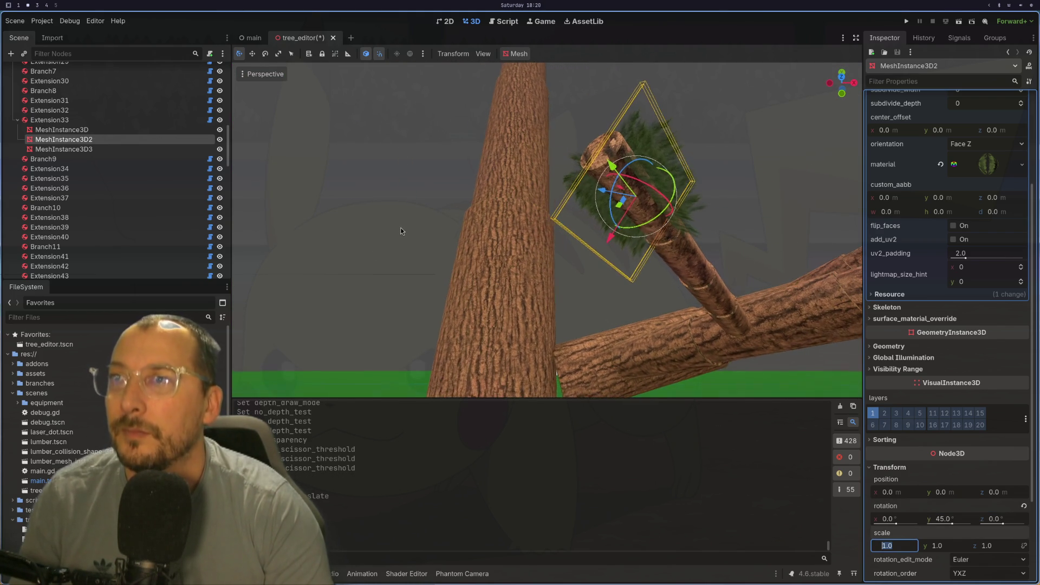
pyautogui.scroll(-3, 412, 227)
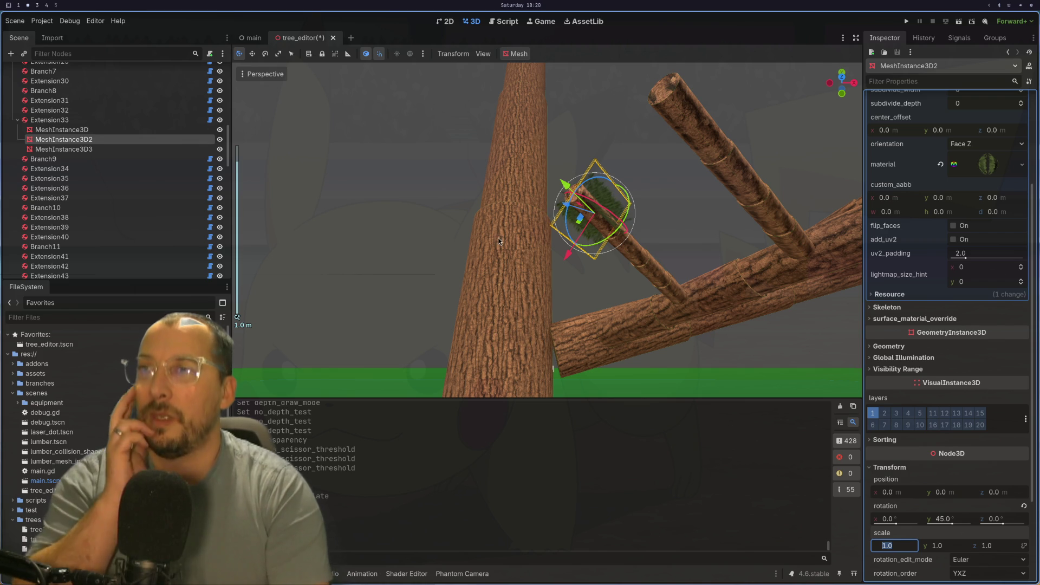
pyautogui.scroll(-6, 542, 205)
pyautogui.moveTo(541, 204); pyautogui.dragTo(549, 228)
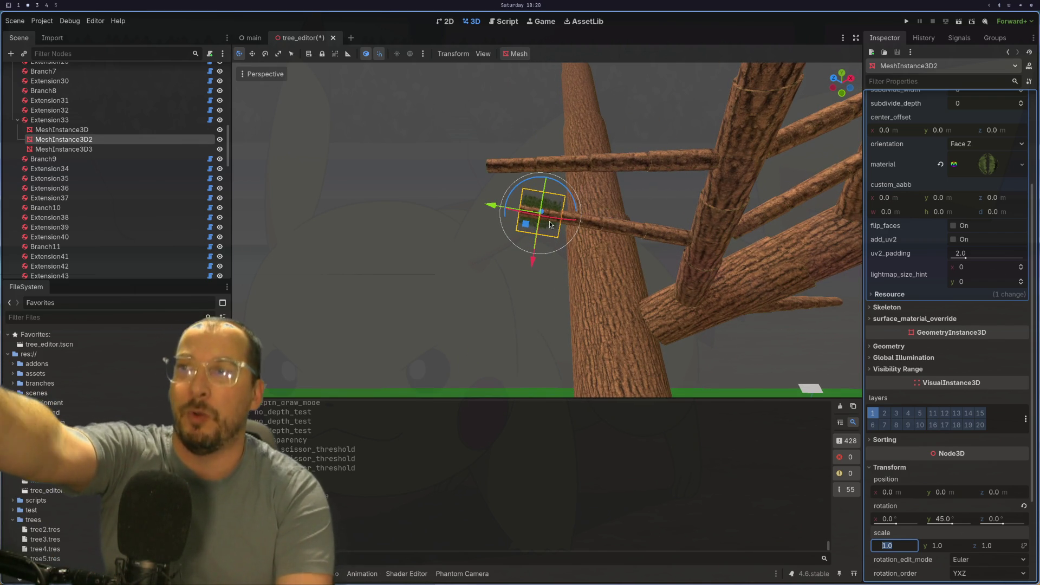
pyautogui.moveTo(539, 227); pyautogui.dragTo(644, 240)
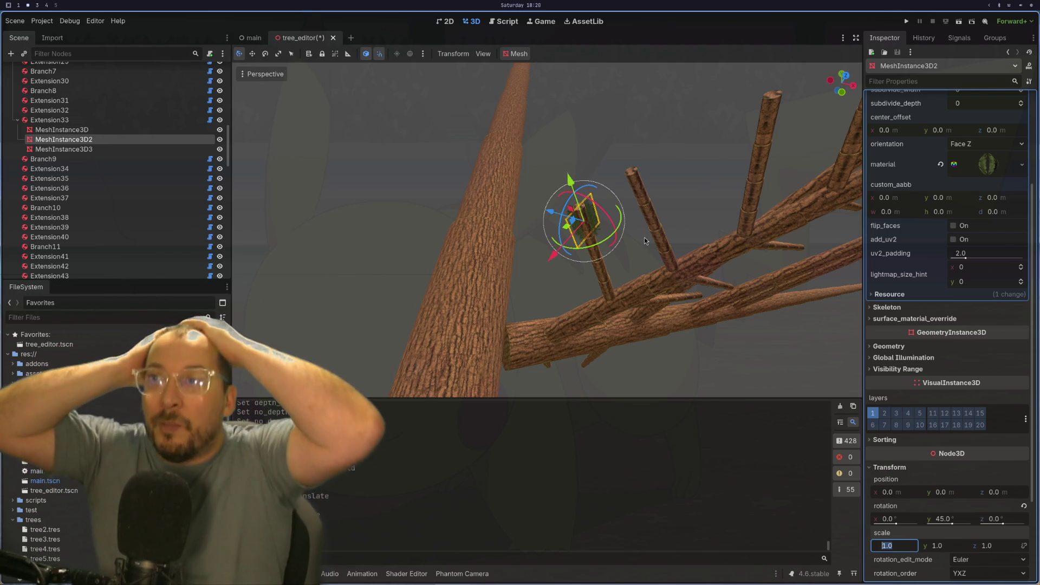
pyautogui.moveTo(645, 240)
pyautogui.mouseDown()
pyautogui.moveTo(575, 329)
pyautogui.moveTo(593, 334)
pyautogui.moveTo(560, 359)
pyautogui.moveTo(570, 345)
pyautogui.moveTo(636, 328)
pyautogui.mouseUp()
pyautogui.scroll(2, 561, 355)
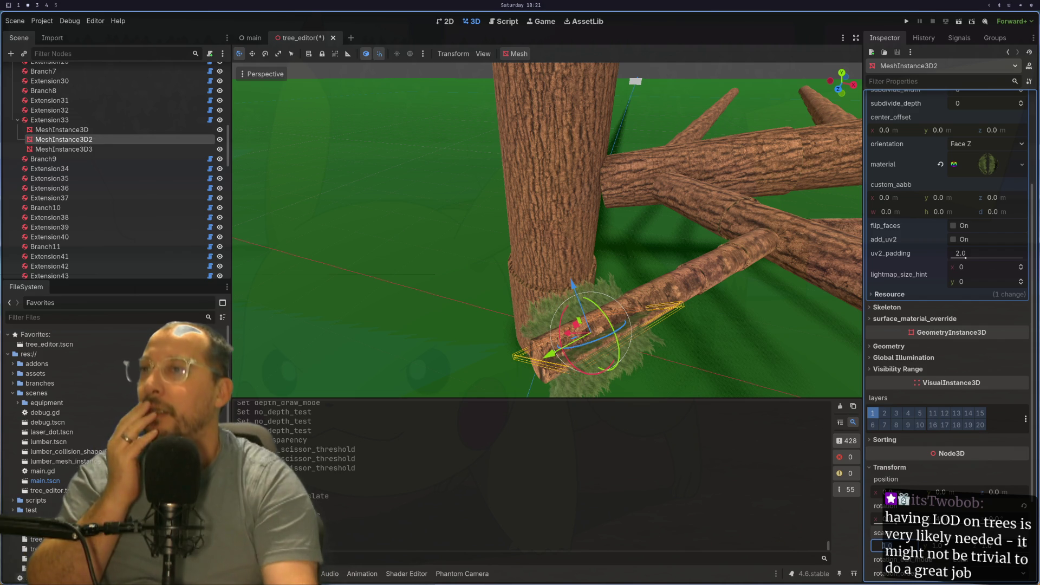
# - Switch the left dock from the Scene tree to the Import tab
pyautogui.click(45, 40)
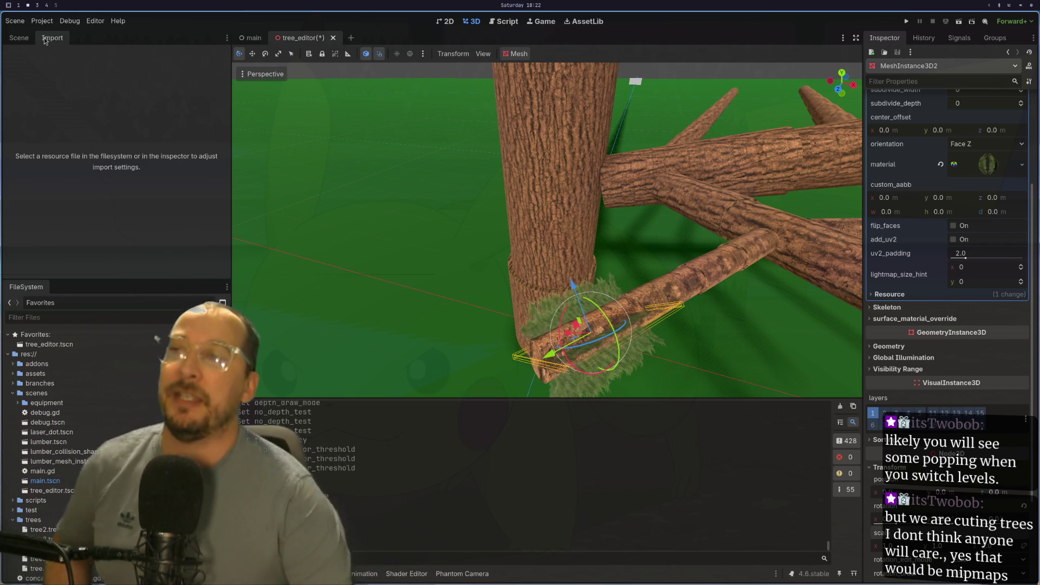
pyautogui.moveTo(444, 265)
pyautogui.mouseDown()
pyautogui.moveTo(472, 222)
pyautogui.moveTo(366, 114)
pyautogui.moveTo(426, 151)
pyautogui.moveTo(495, 153)
pyautogui.moveTo(477, 222)
pyautogui.moveTo(450, 236)
pyautogui.moveTo(488, 325)
pyautogui.mouseUp()
pyautogui.scroll(3, 494, 153)
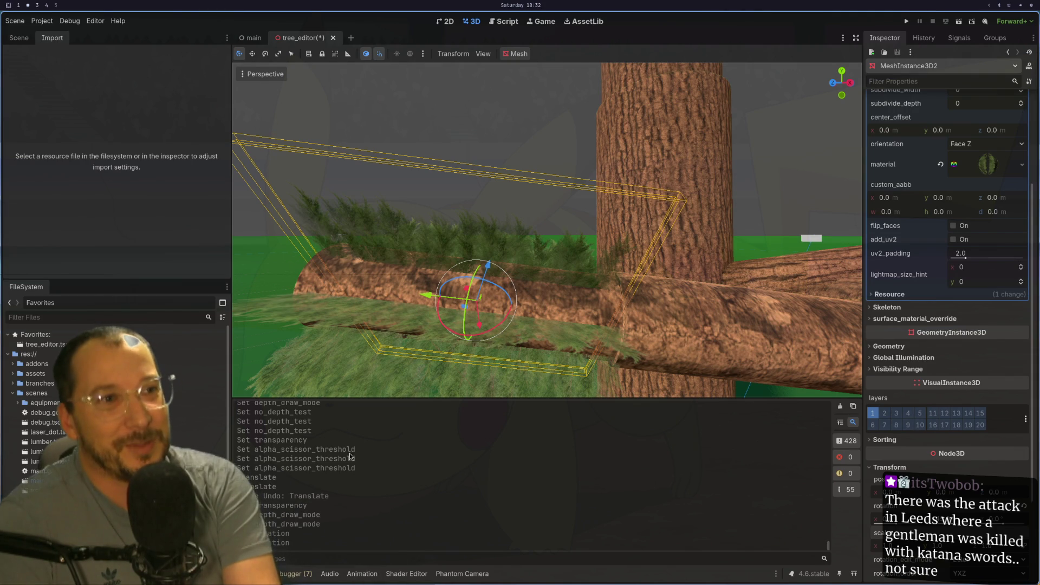
# - Click empty viewport space to deselect the leaf mesh, then bring up the Imgur reference post
pyautogui.click(322, 132)
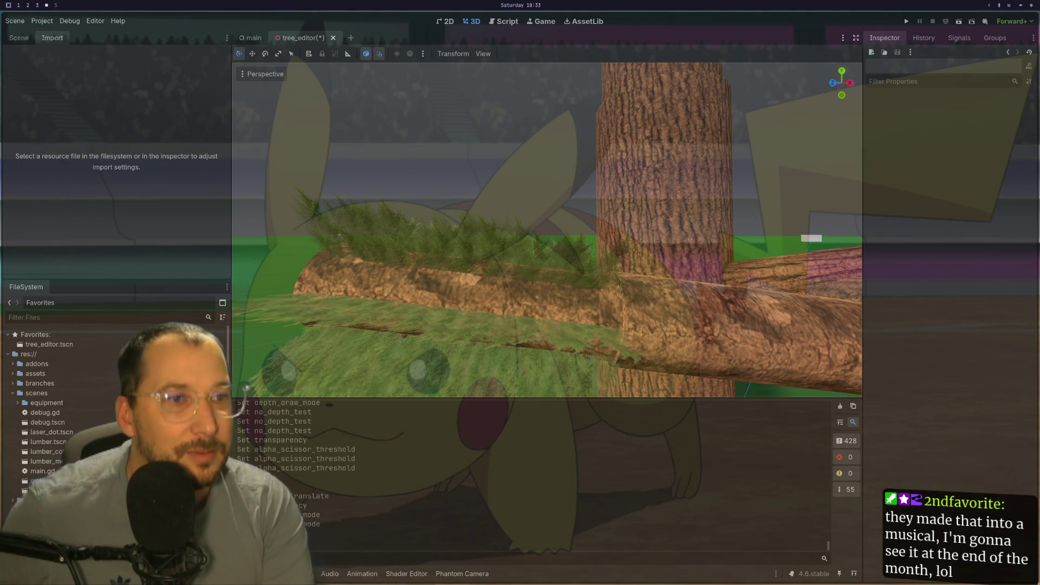
pyautogui.press('super+2')
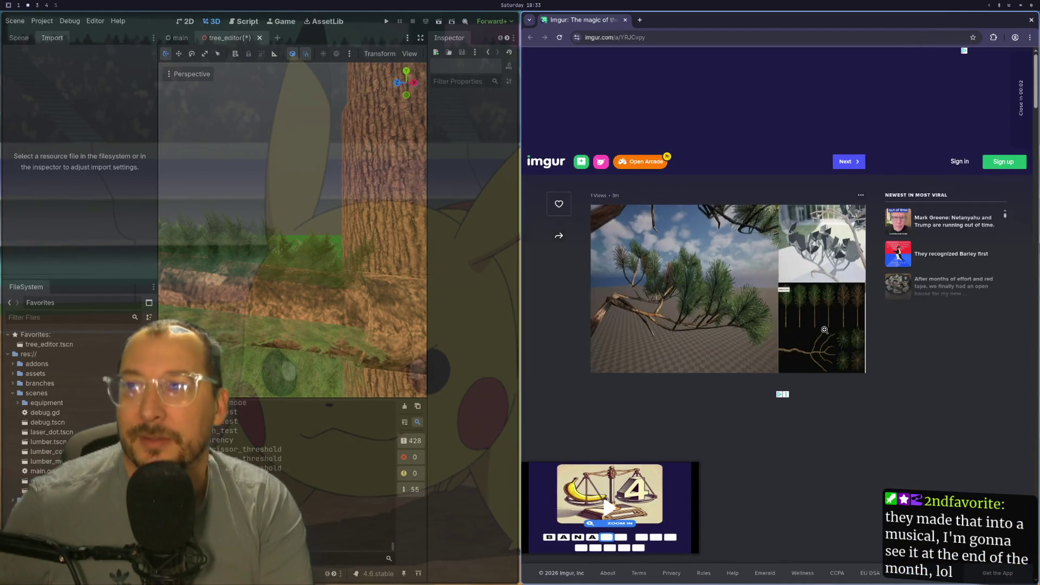
# - Open the tree screenshot from the Imgur post in a new tab and view it full screen
pyautogui.click(747, 294)
pyautogui.click(745, 304)
pyautogui.click(745, 304)
pyautogui.rightClick(746, 304)
pyautogui.click(773, 316)
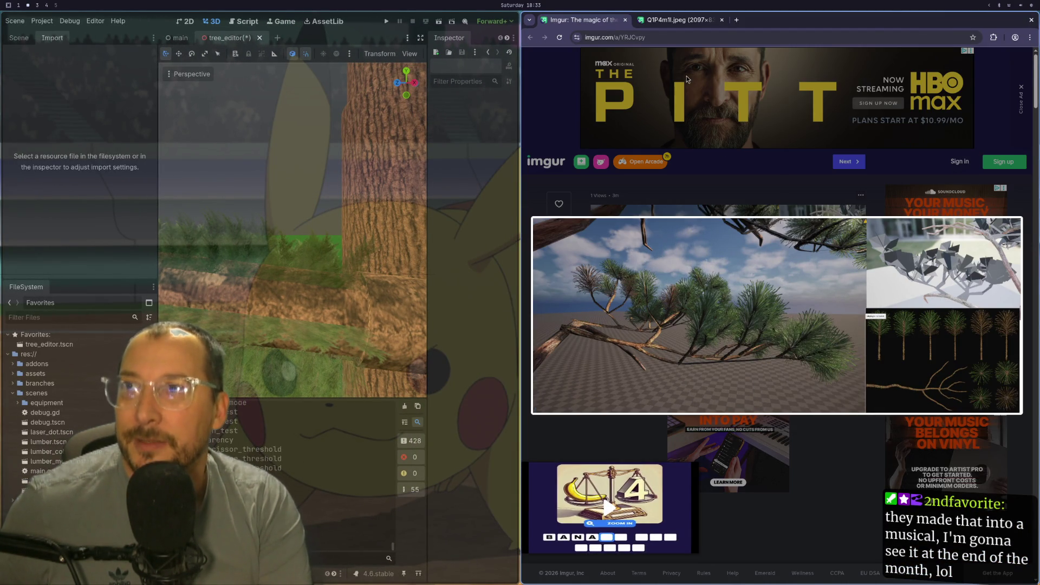
pyautogui.click(684, 21)
pyautogui.press('F11')
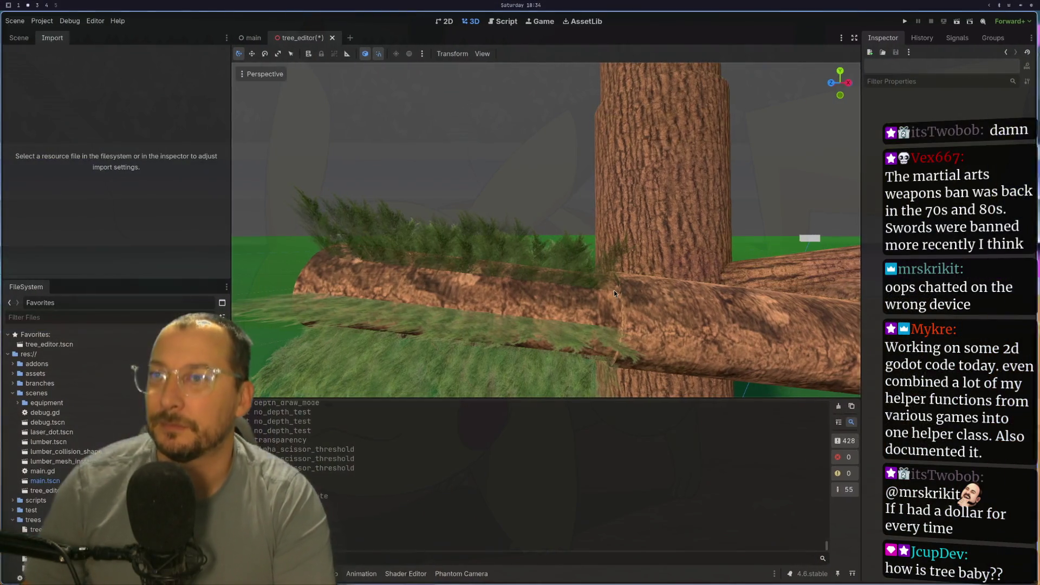
# - Save and run the project to test the tree, glance at the Debug menu, then run it again
pyautogui.click(903, 22)
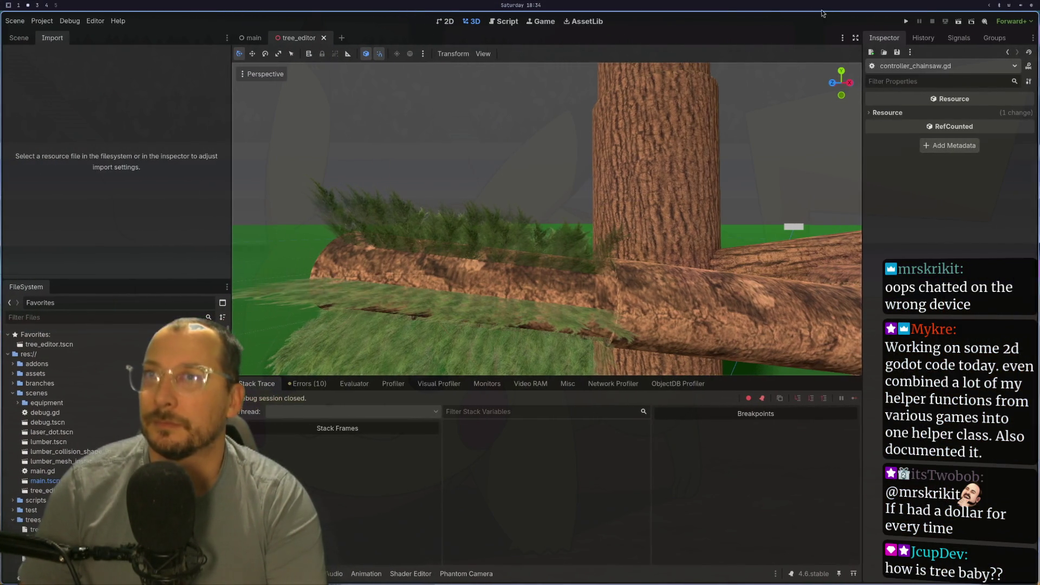
pyautogui.click(905, 22)
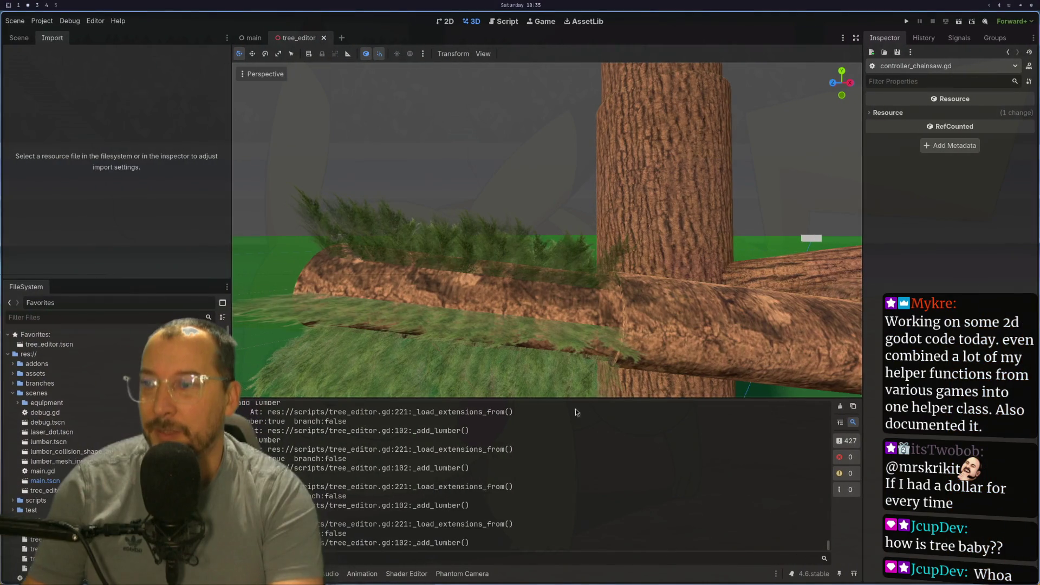
pyautogui.moveTo(623, 115)
pyautogui.mouseDown()
pyautogui.moveTo(612, 199)
pyautogui.moveTo(731, 231)
pyautogui.moveTo(793, 87)
pyautogui.mouseUp()
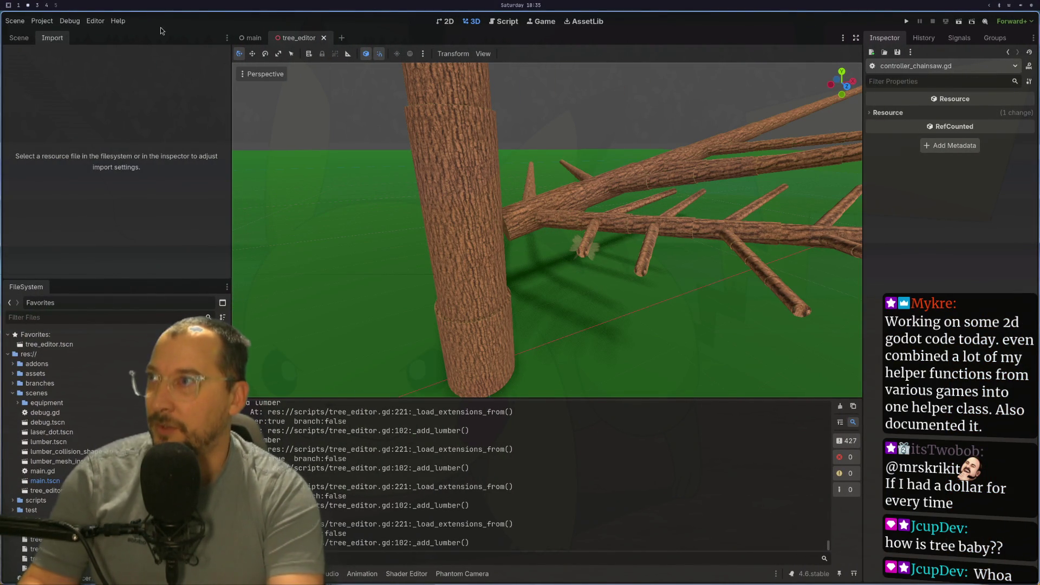
pyautogui.click(69, 21)
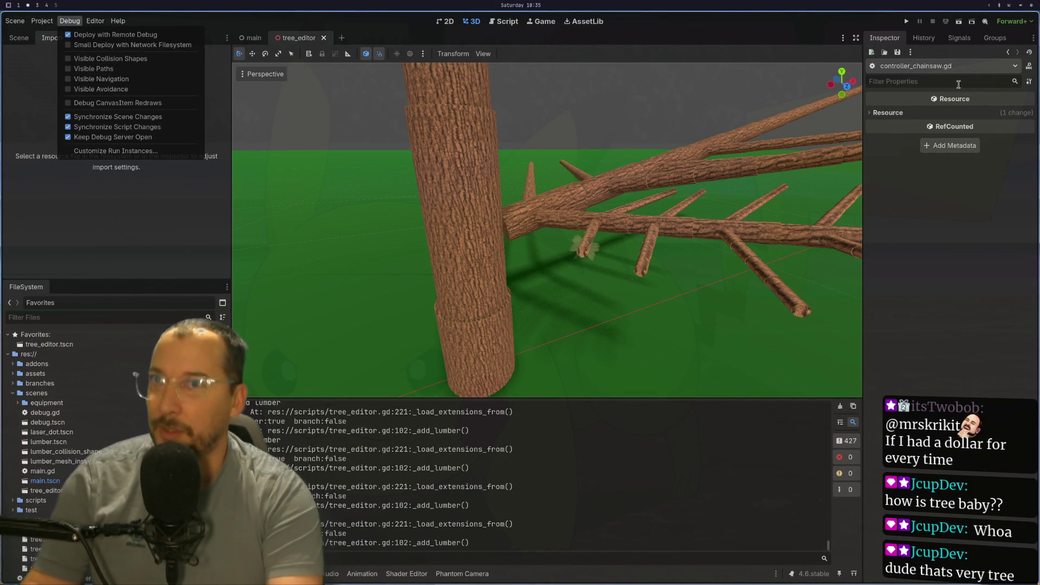
pyautogui.click(958, 27)
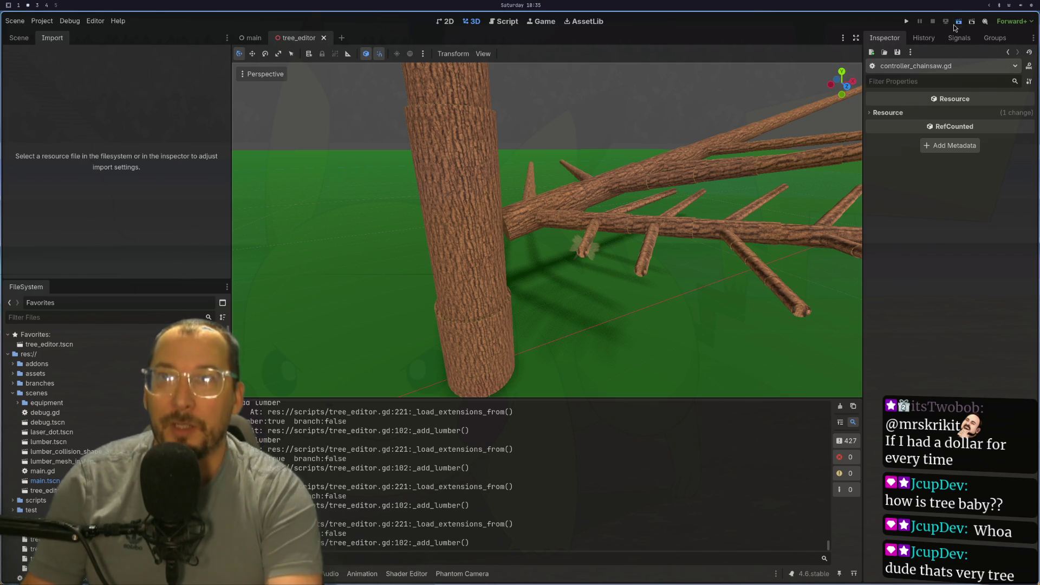
pyautogui.click(956, 24)
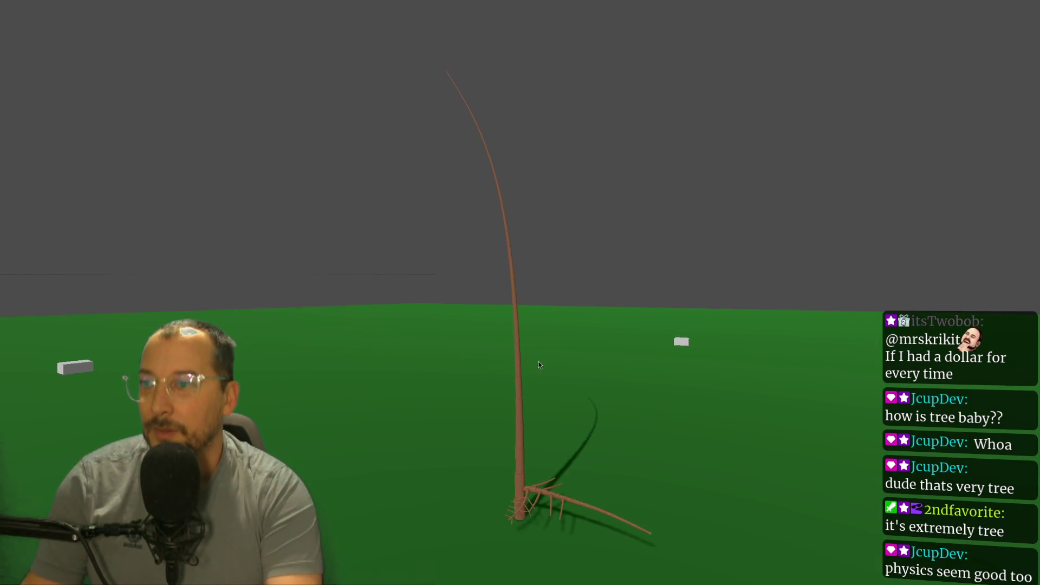
# - Leave full screen, grab and swing the tree in the running game, then close and relaunch it
pyautogui.press('F11')
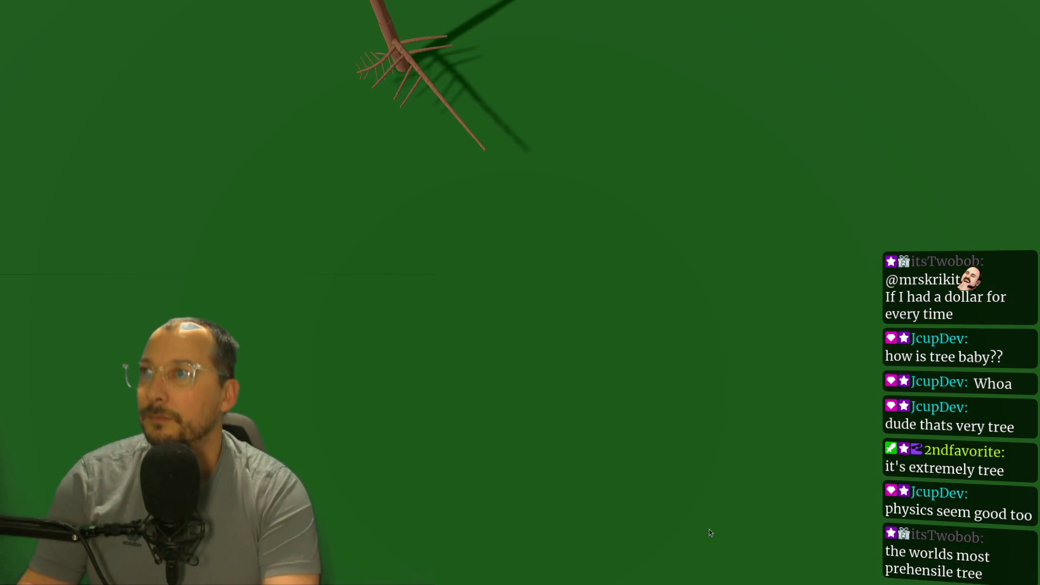
pyautogui.moveTo(490, 333)
pyautogui.mouseDown()
pyautogui.moveTo(487, 174)
pyautogui.moveTo(479, 233)
pyautogui.moveTo(476, 219)
pyautogui.moveTo(493, 333)
pyautogui.moveTo(490, 306)
pyautogui.moveTo(517, 336)
pyautogui.moveTo(527, 371)
pyautogui.moveTo(520, 278)
pyautogui.moveTo(555, 321)
pyautogui.moveTo(560, 222)
pyautogui.moveTo(523, 326)
pyautogui.moveTo(526, 317)
pyautogui.moveTo(561, 371)
pyautogui.moveTo(531, 405)
pyautogui.moveTo(557, 420)
pyautogui.moveTo(505, 296)
pyautogui.moveTo(524, 280)
pyautogui.moveTo(518, 307)
pyautogui.moveTo(538, 265)
pyautogui.moveTo(520, 291)
pyautogui.moveTo(553, 339)
pyautogui.moveTo(574, 408)
pyautogui.moveTo(587, 403)
pyautogui.mouseUp()
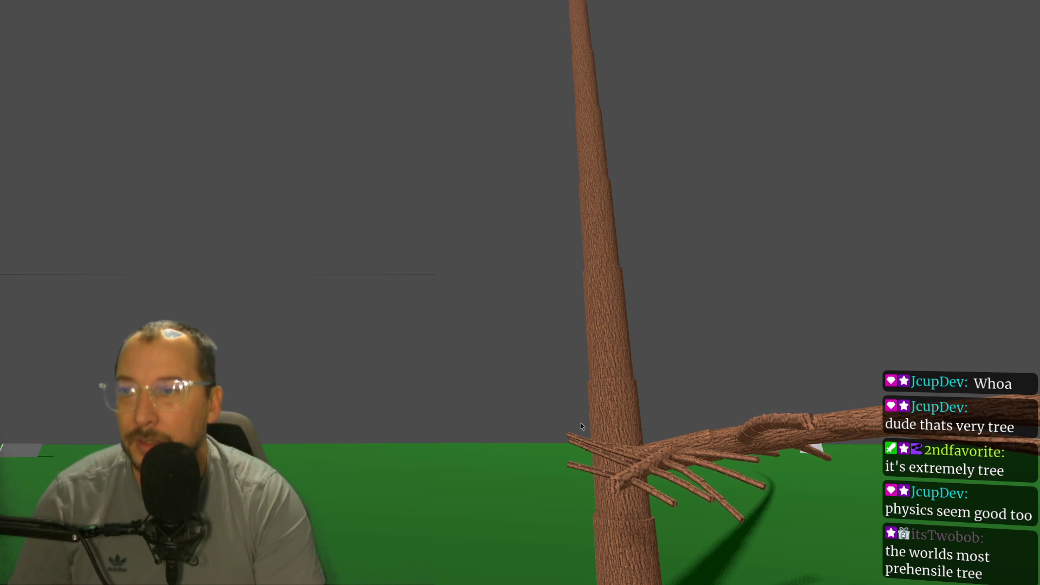
pyautogui.moveTo(613, 434); pyautogui.dragTo(626, 436)
pyautogui.moveTo(828, 470); pyautogui.dragTo(801, 466)
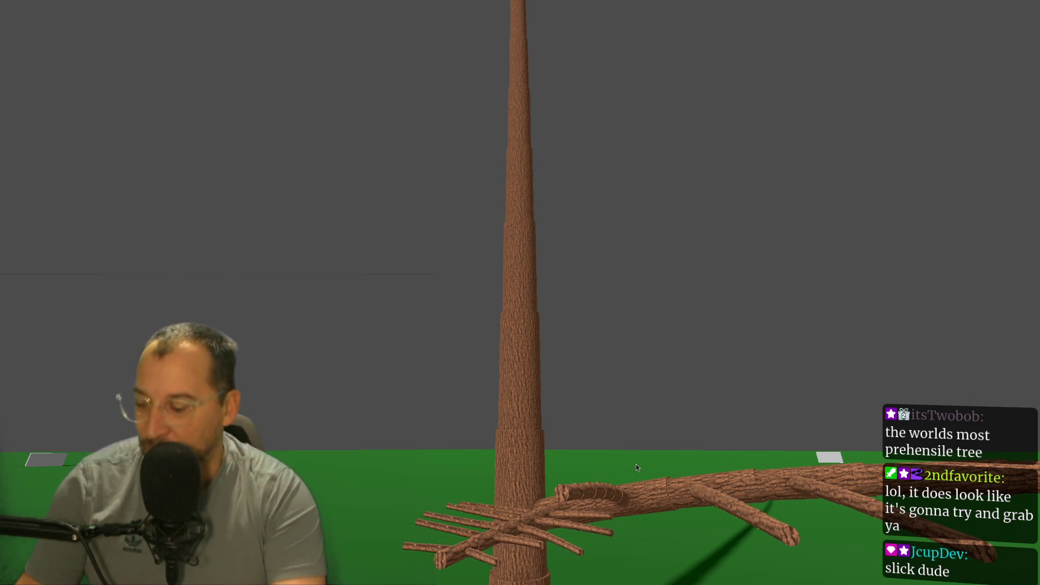
pyautogui.press('F8')
pyautogui.click(956, 22)
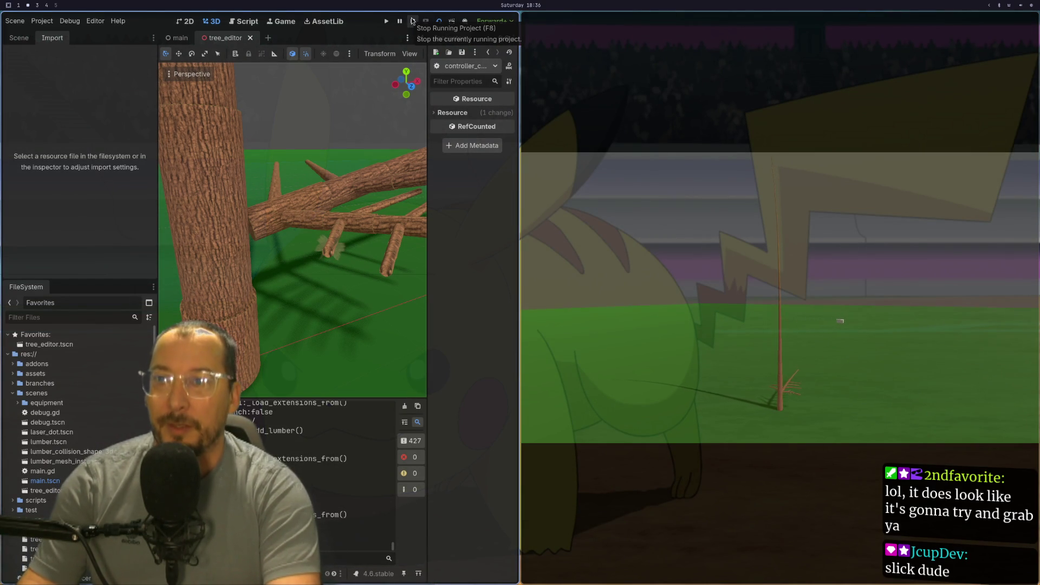
# - Stop the running game, run it once more, and stop it again
pyautogui.click(412, 21)
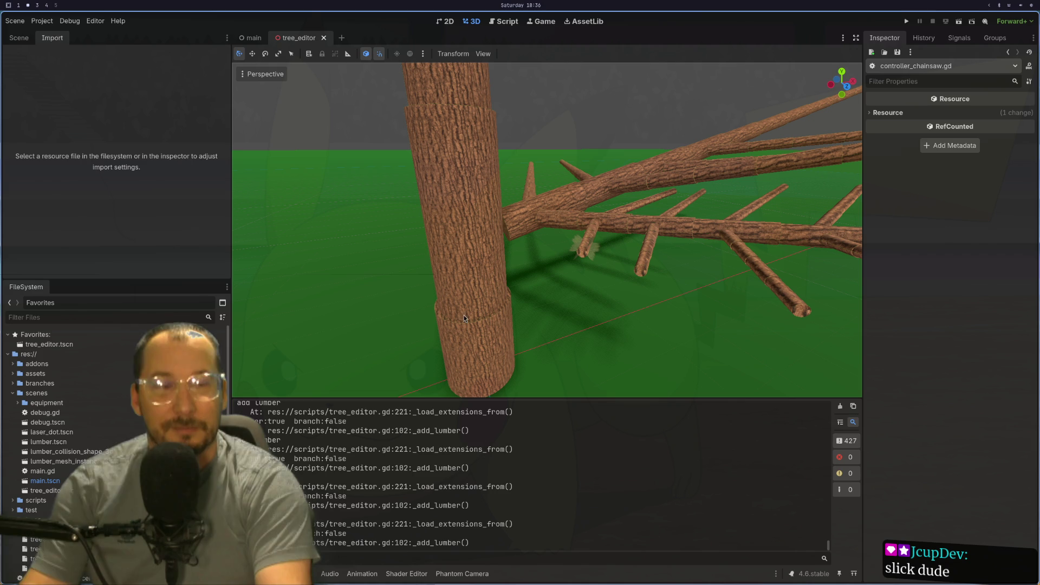
pyautogui.click(959, 25)
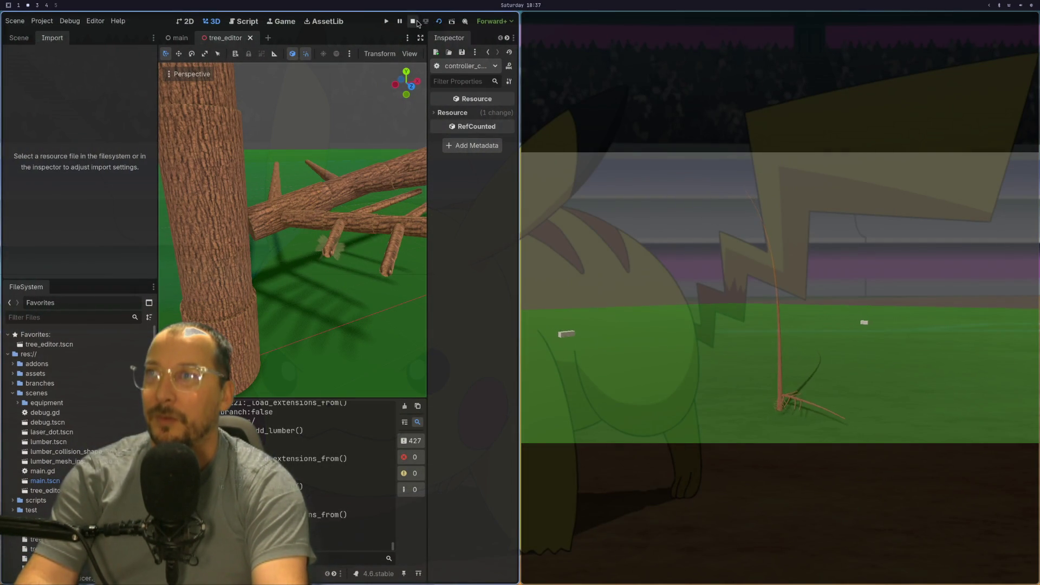
pyautogui.click(414, 22)
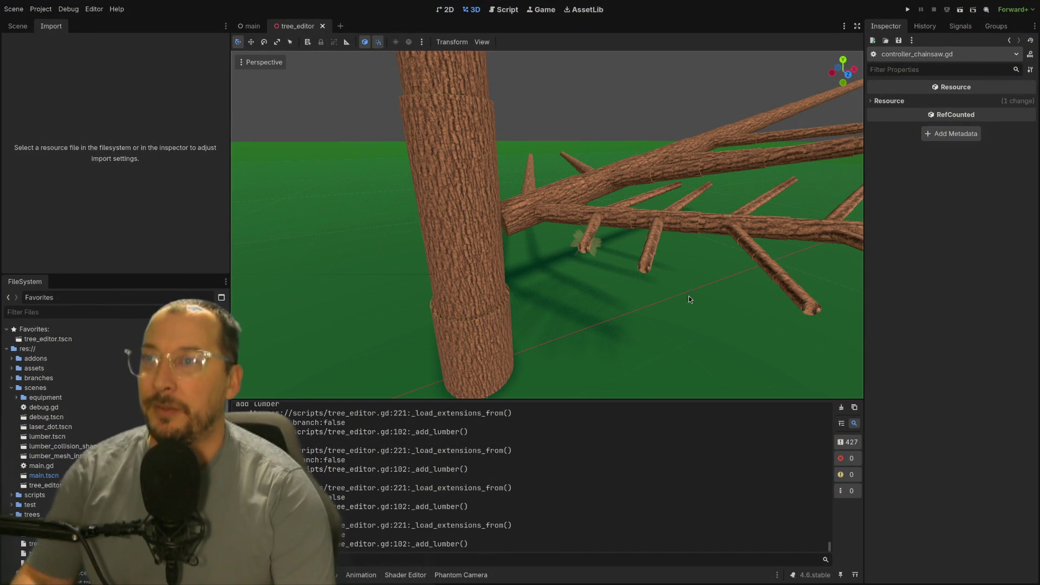
# - Orbit the viewport around the bare branch stubs until the tree stands upright
pyautogui.scroll(5, 625, 251)
pyautogui.moveTo(591, 209)
pyautogui.mouseDown()
pyautogui.moveTo(615, 233)
pyautogui.moveTo(567, 211)
pyautogui.moveTo(606, 249)
pyautogui.moveTo(652, 347)
pyautogui.moveTo(639, 283)
pyautogui.moveTo(574, 238)
pyautogui.moveTo(549, 308)
pyautogui.moveTo(636, 230)
pyautogui.moveTo(590, 272)
pyautogui.mouseUp()
pyautogui.scroll(-3, 656, 347)
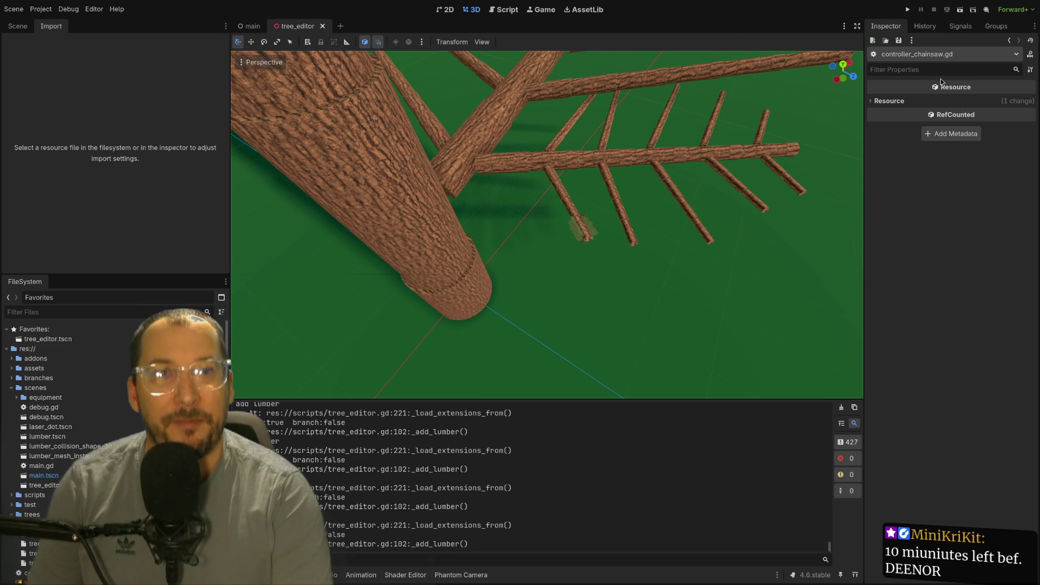
pyautogui.moveTo(632, 188); pyautogui.dragTo(622, 138)
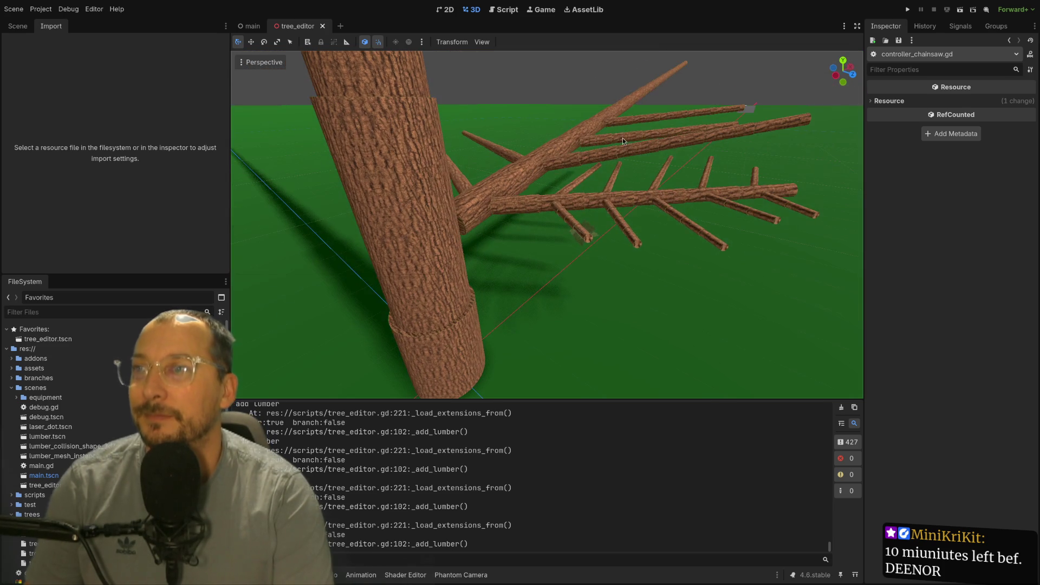
# - Delete MeshInstance3D, MeshInstance3D2 and MeshInstance3D3 under Extension33, then select Branch11
pyautogui.click(19, 26)
pyautogui.click(81, 149)
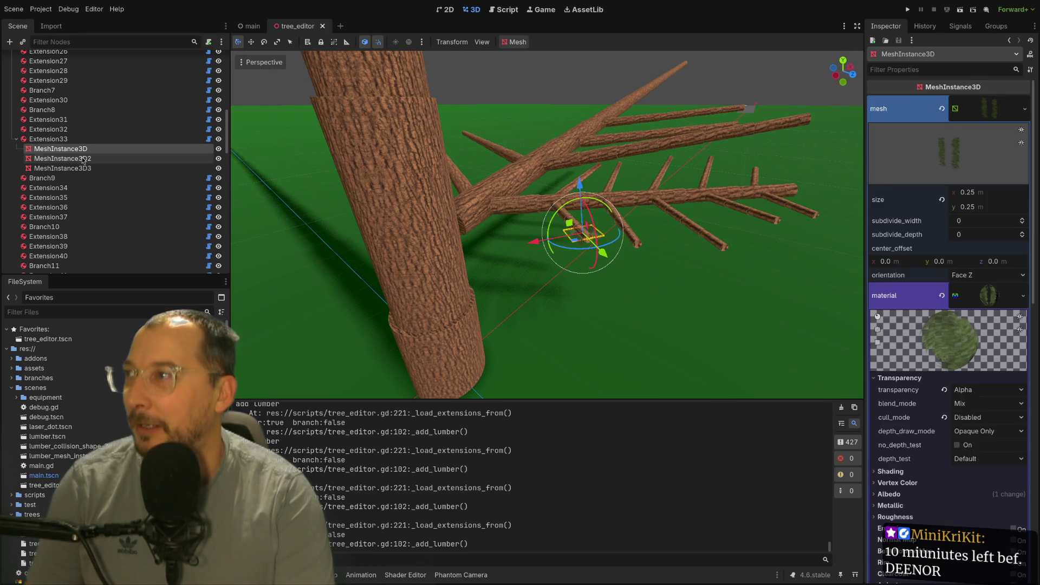
pyautogui.keyDown('shift'); pyautogui.click(83, 159); pyautogui.keyUp('shift')
pyautogui.keyDown('shift'); pyautogui.click(80, 168); pyautogui.keyUp('shift')
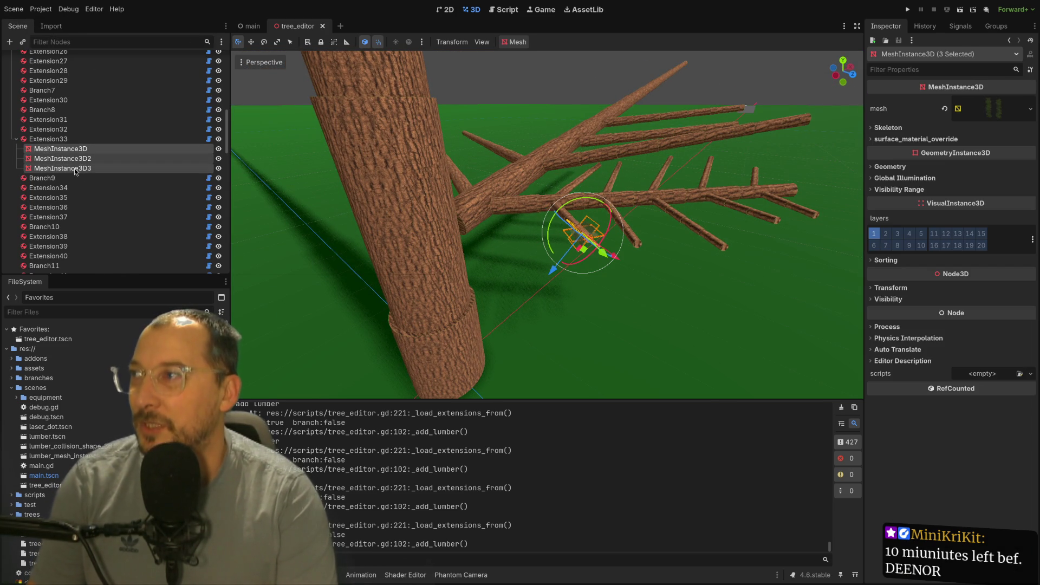
pyautogui.rightClick(77, 170)
pyautogui.click(110, 320)
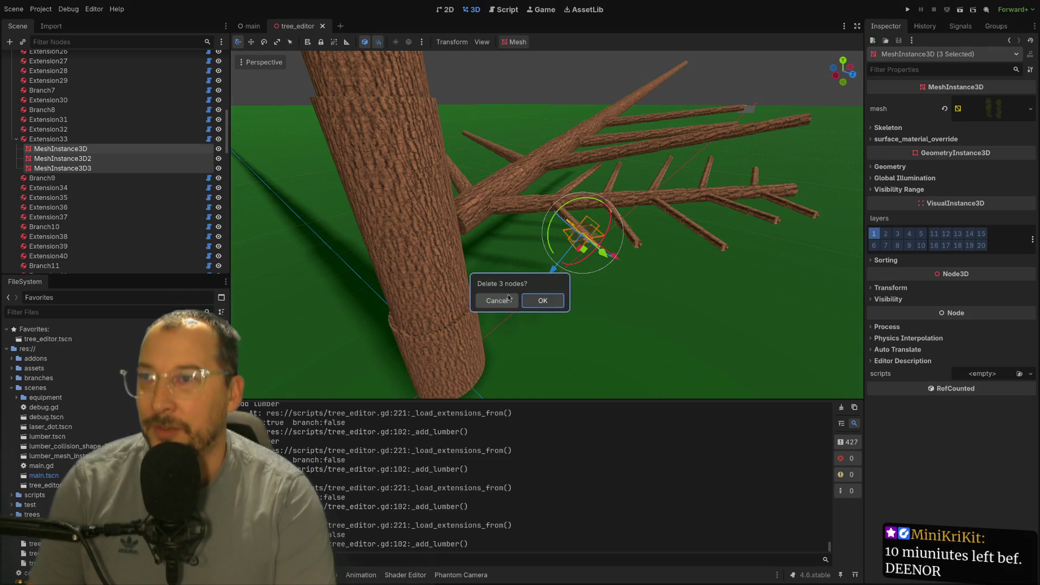
pyautogui.click(540, 302)
pyautogui.moveTo(577, 301)
pyautogui.mouseDown()
pyautogui.moveTo(532, 275)
pyautogui.moveTo(596, 334)
pyautogui.moveTo(781, 293)
pyautogui.moveTo(537, 349)
pyautogui.moveTo(667, 294)
pyautogui.moveTo(642, 309)
pyautogui.moveTo(657, 329)
pyautogui.moveTo(538, 358)
pyautogui.moveTo(489, 285)
pyautogui.moveTo(697, 275)
pyautogui.moveTo(684, 301)
pyautogui.moveTo(616, 309)
pyautogui.moveTo(827, 179)
pyautogui.moveTo(847, 196)
pyautogui.moveTo(623, 271)
pyautogui.mouseUp()
pyautogui.click(451, 272)
# - Show Branch14's Lumber settings: angle -0.31, rotation 6.015, extension size 2, length 0.257
pyautogui.scroll(2, 612, 276)
pyautogui.scroll(5, 614, 279)
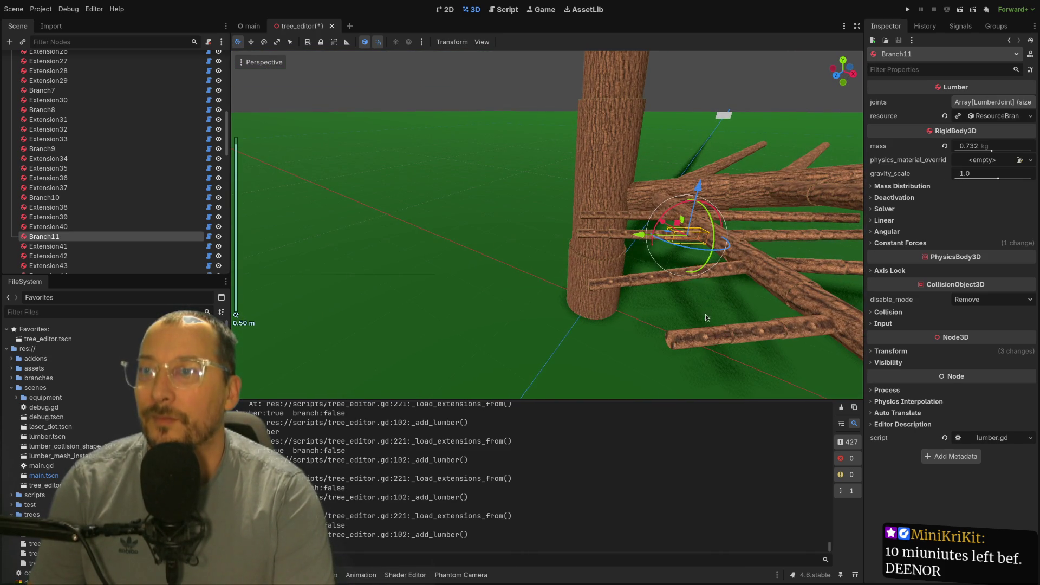
pyautogui.scroll(-4, 710, 319)
pyautogui.click(745, 305)
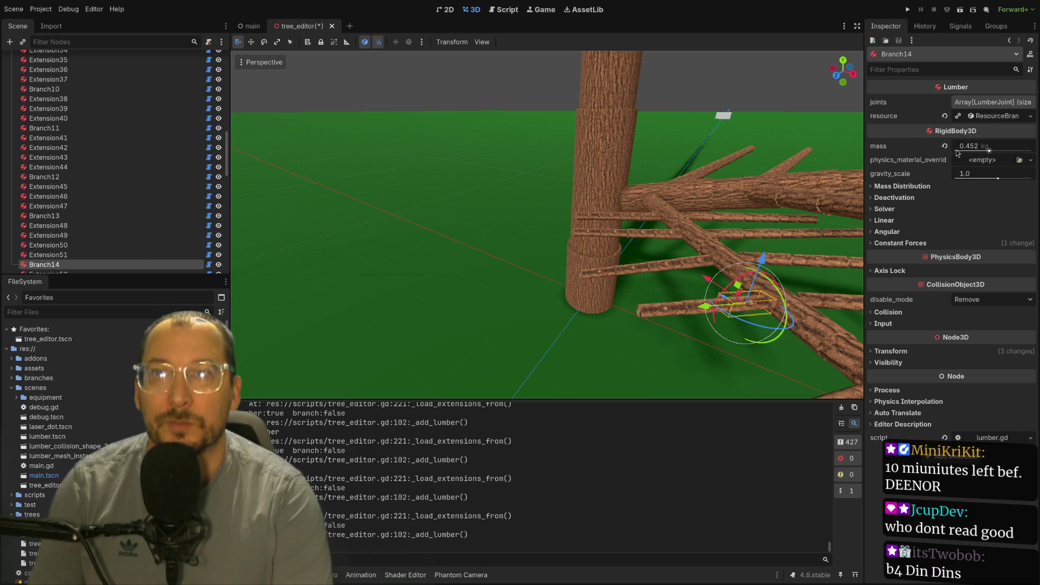
pyautogui.click(997, 119)
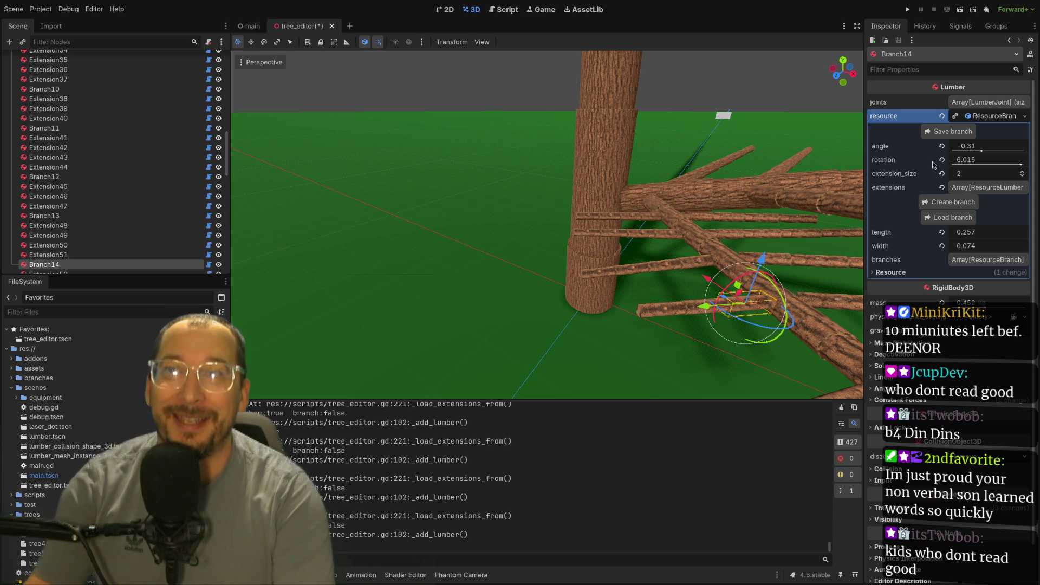
# - Edit Branch14's width value, then step its extension size down to 1 and back to 2
pyautogui.click(986, 235)
pyautogui.click(994, 247)
pyautogui.press('End')
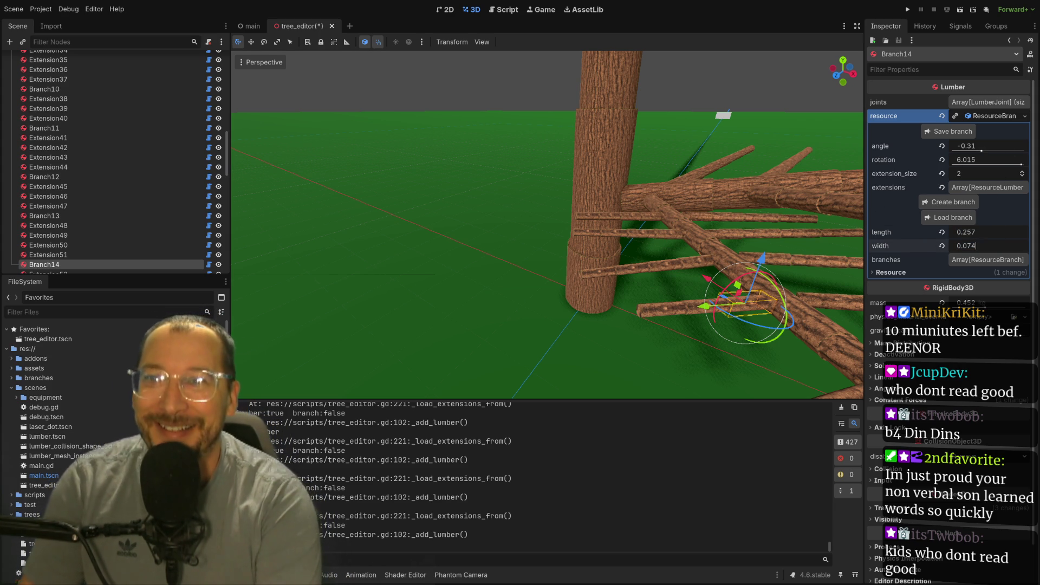
pyautogui.press('Return')
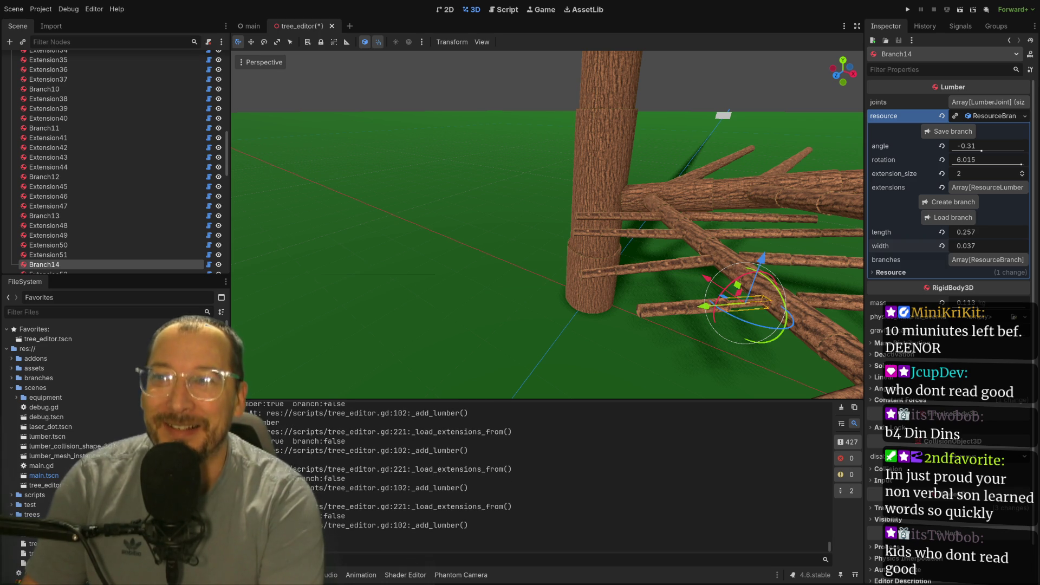
pyautogui.click(1020, 175)
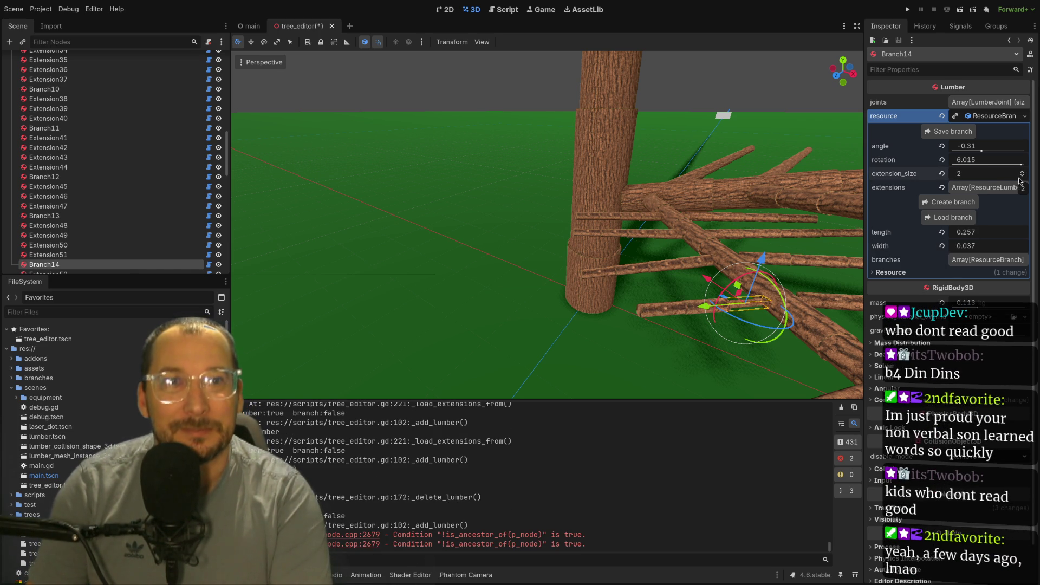
pyautogui.click(1021, 180)
pyautogui.click(1022, 174)
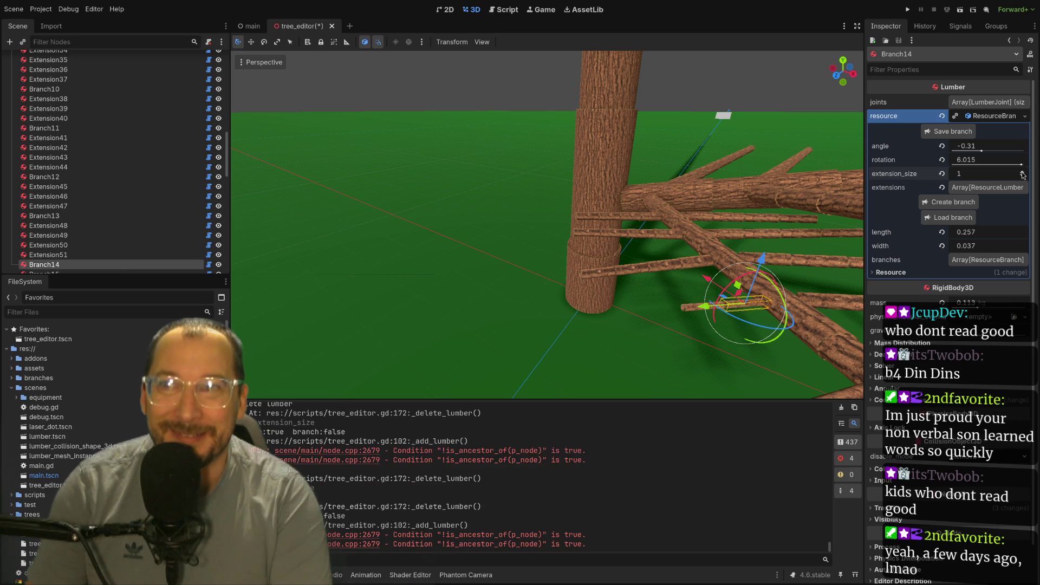
# - Inspect Branch15 and the Extension54 log in the viewport, then reselect Branch14
pyautogui.moveTo(713, 217); pyautogui.dragTo(762, 222)
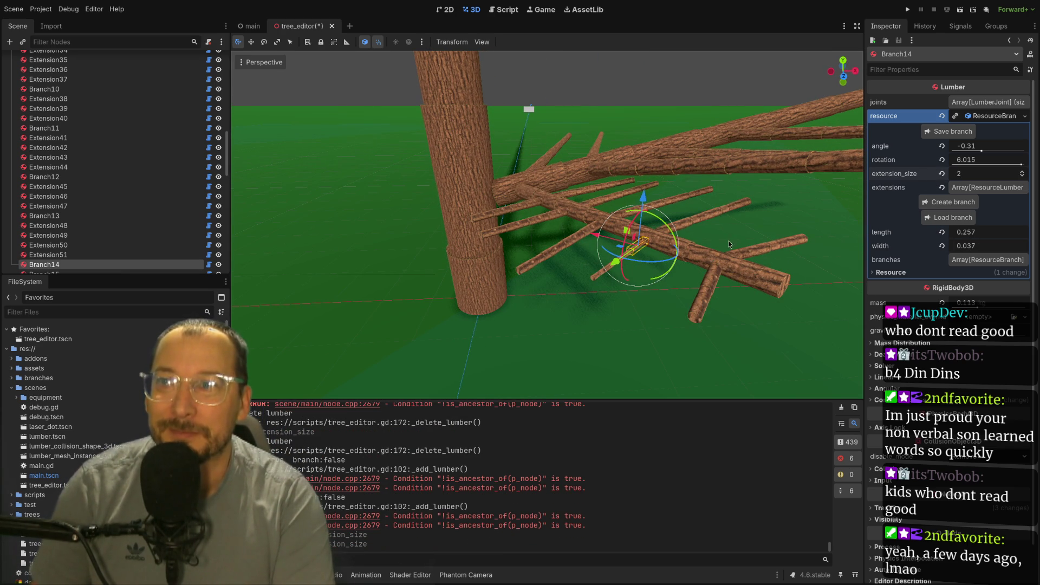
pyautogui.click(762, 232)
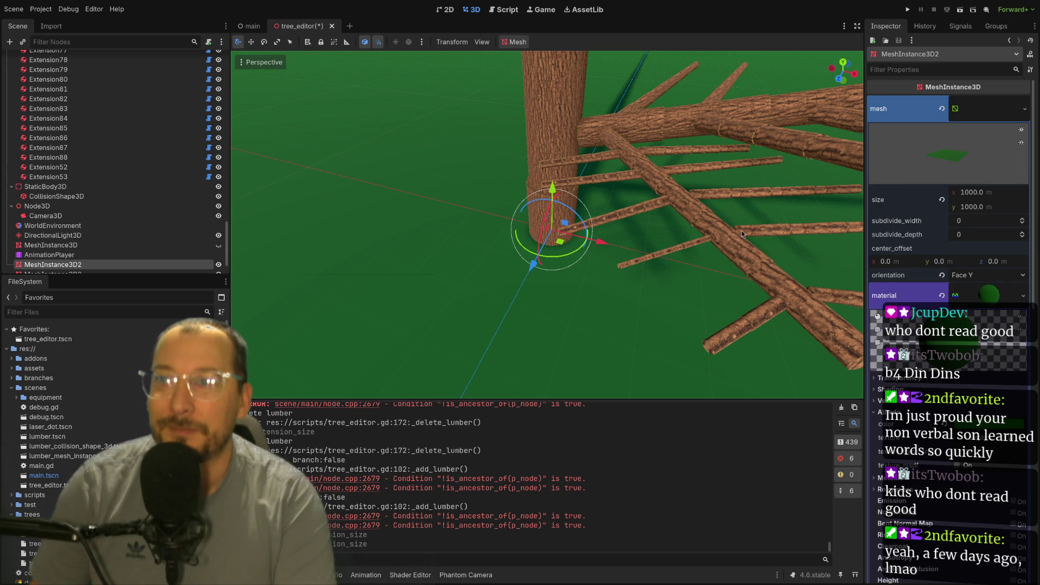
pyautogui.click(760, 239)
pyautogui.click(992, 118)
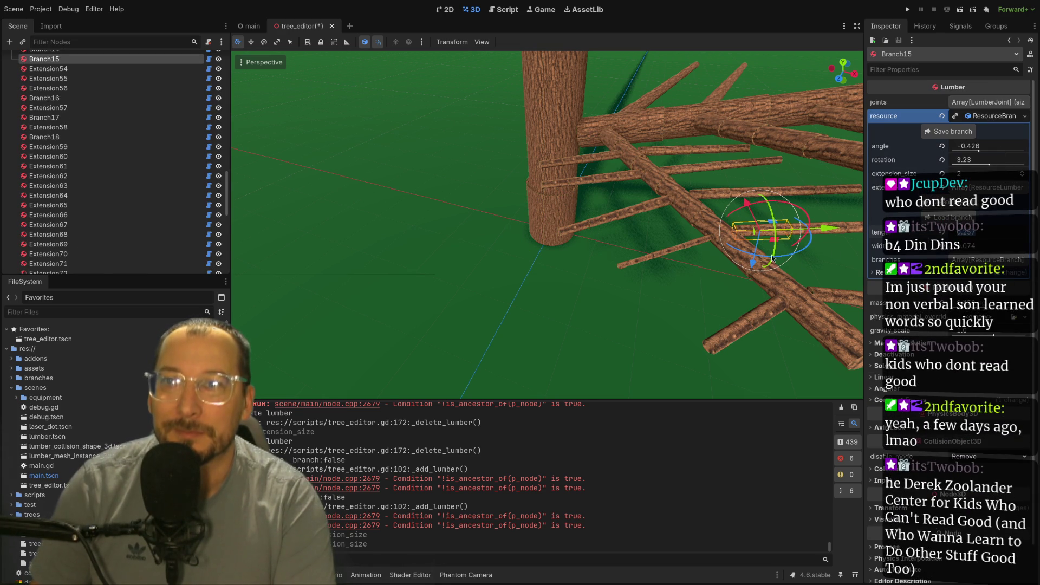
pyautogui.click(695, 244)
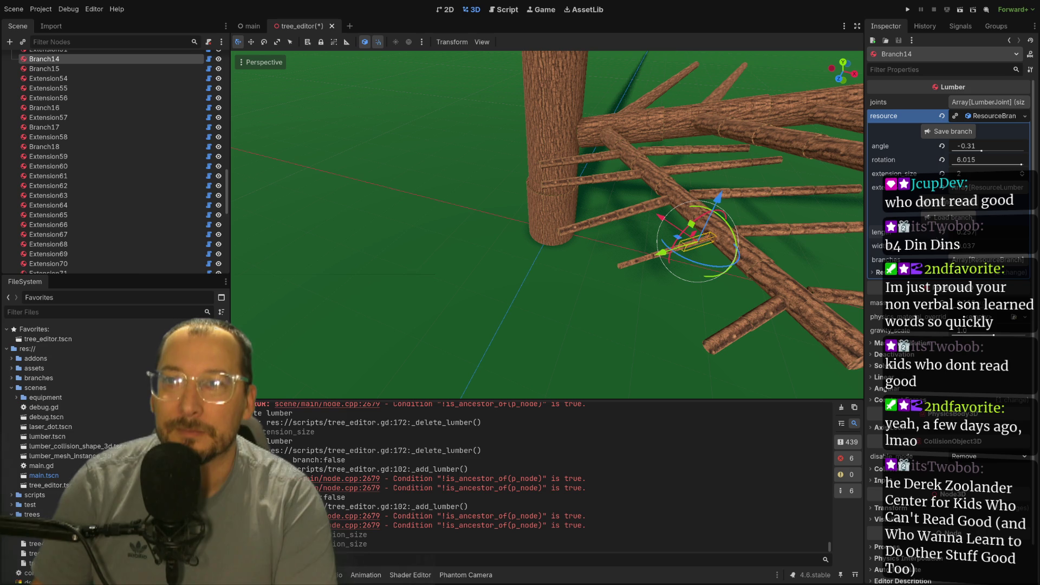
pyautogui.click(825, 234)
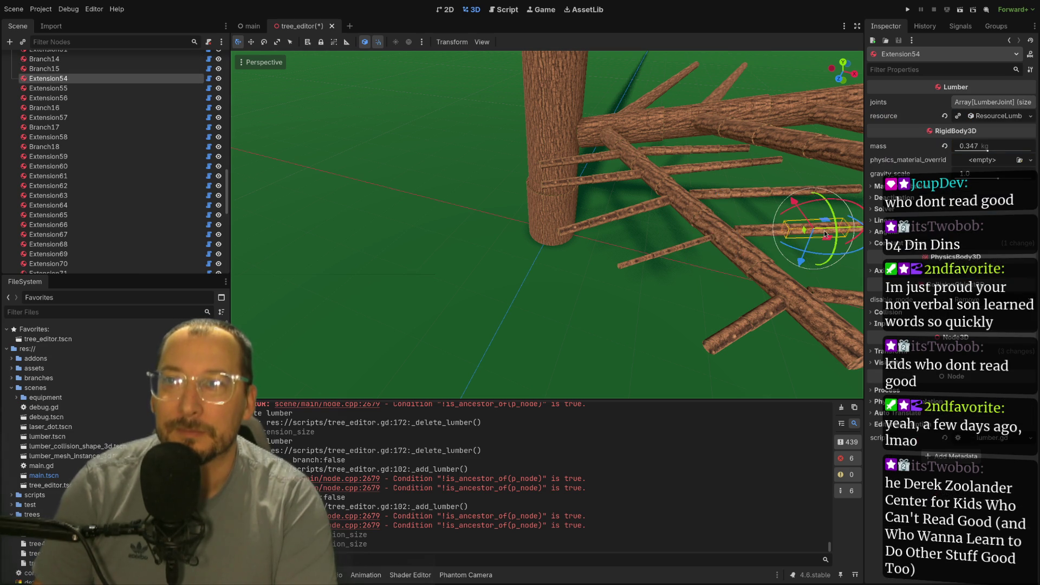
pyautogui.click(758, 232)
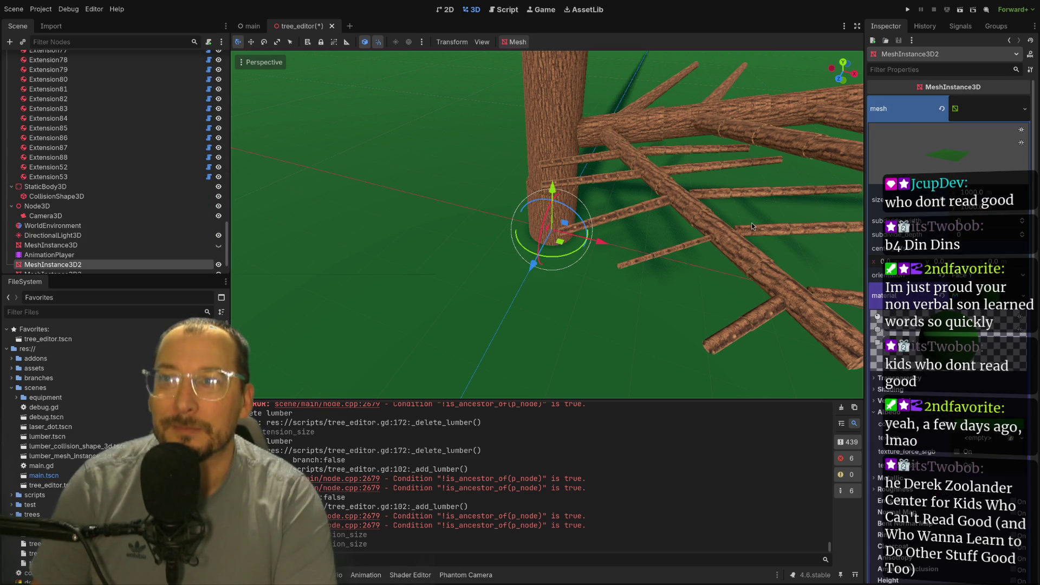
pyautogui.click(758, 232)
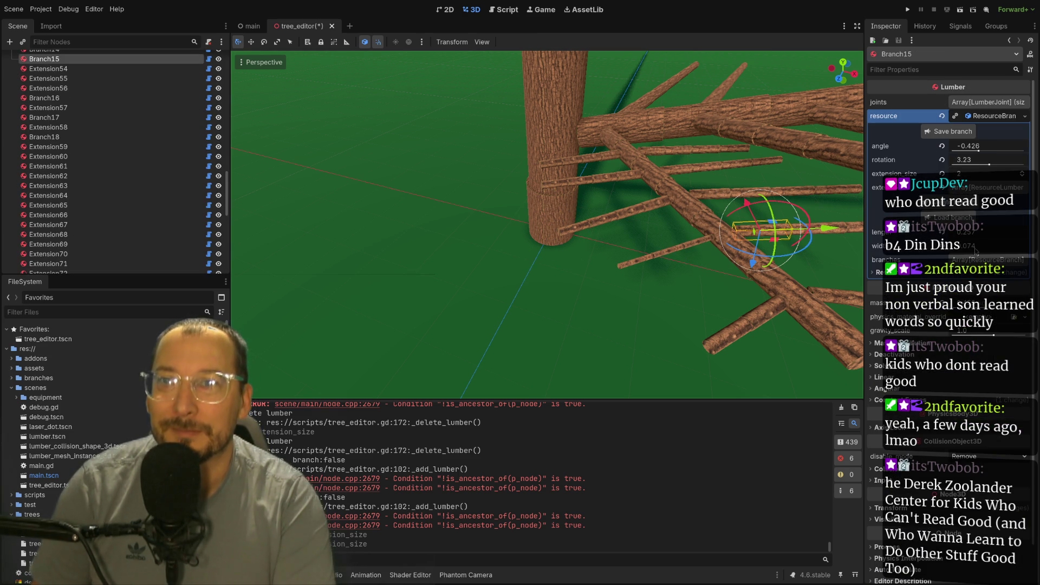
pyautogui.click(697, 245)
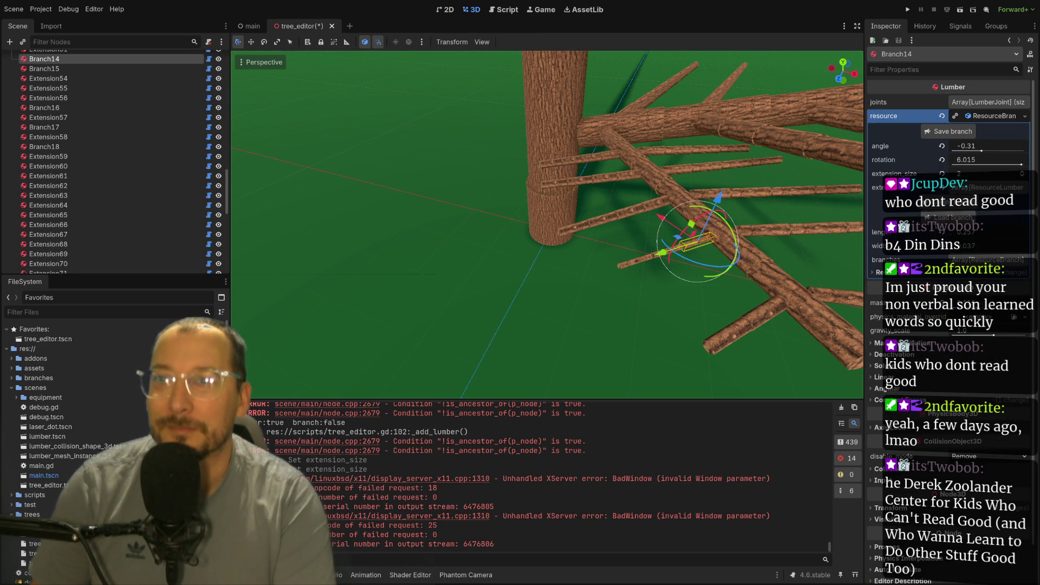
pyautogui.click(662, 284)
pyautogui.click(691, 245)
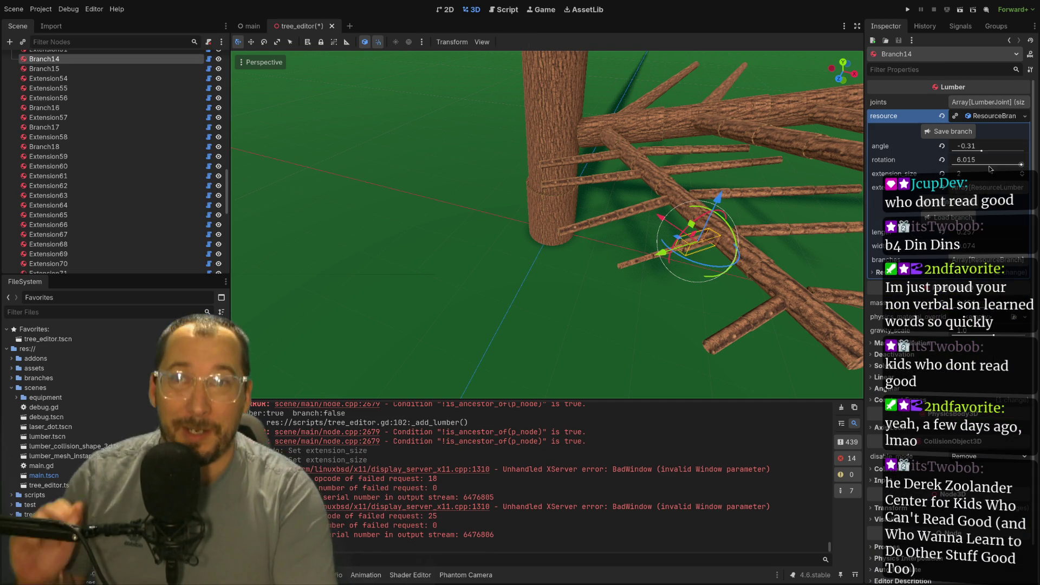
# - Regenerate Branch14 by dropping its extension size to 0 and raising it back to 2
pyautogui.click(1022, 176)
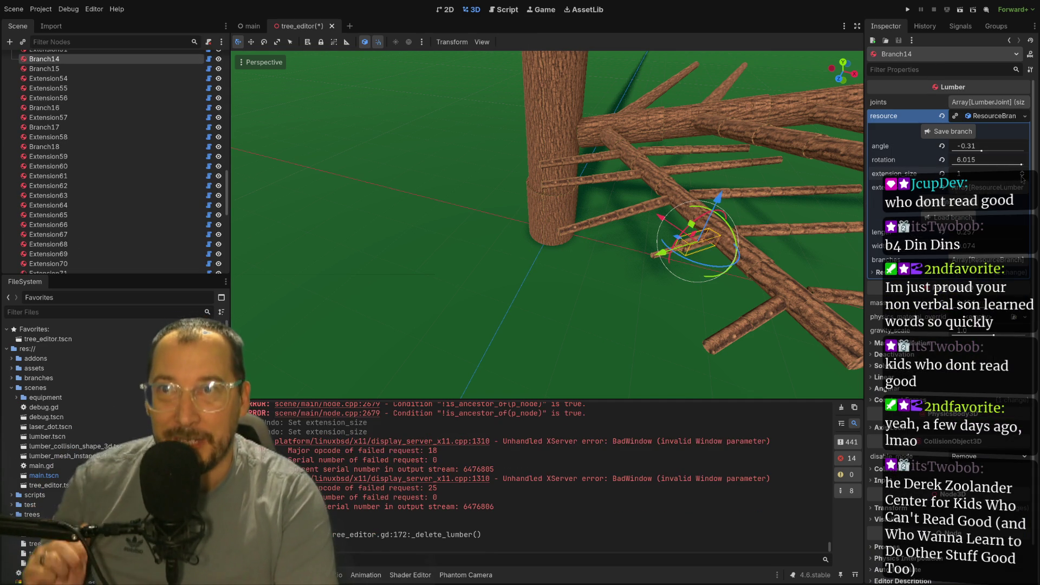
pyautogui.click(1022, 176)
pyautogui.click(1021, 172)
pyautogui.click(1020, 172)
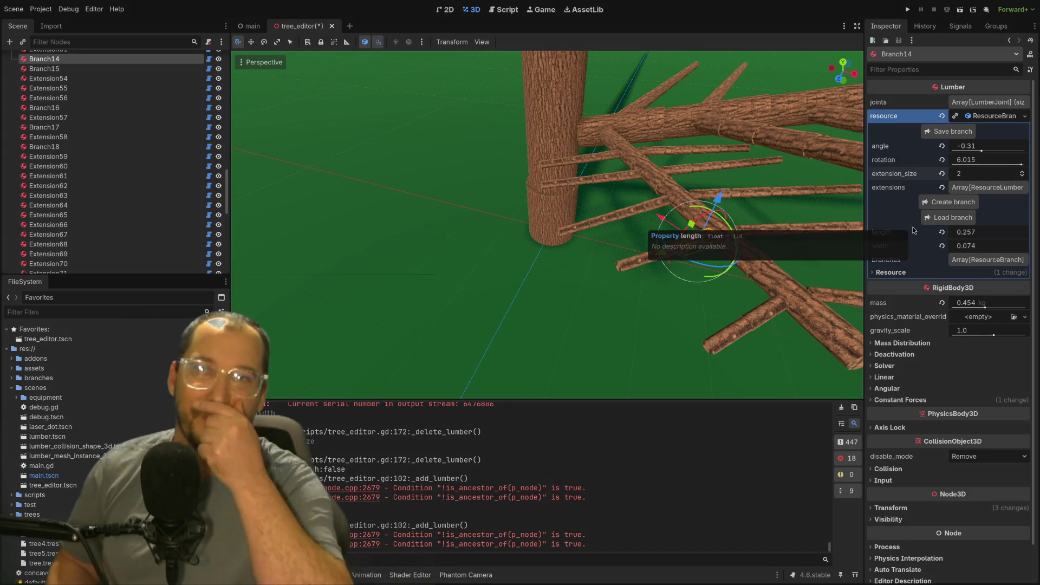
pyautogui.moveTo(535, 178)
pyautogui.mouseDown()
pyautogui.moveTo(605, 186)
pyautogui.moveTo(755, 255)
pyautogui.moveTo(570, 394)
pyautogui.moveTo(758, 343)
pyautogui.moveTo(626, 246)
pyautogui.moveTo(599, 132)
pyautogui.moveTo(590, 174)
pyautogui.moveTo(746, 274)
pyautogui.moveTo(625, 139)
pyautogui.mouseUp()
pyautogui.scroll(3, 755, 255)
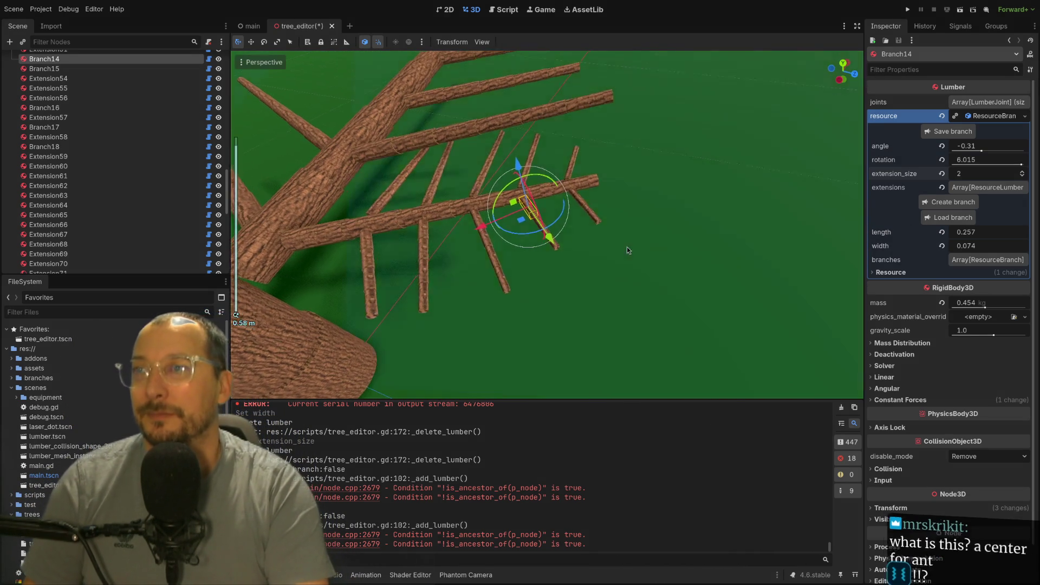
pyautogui.scroll(3, 626, 246)
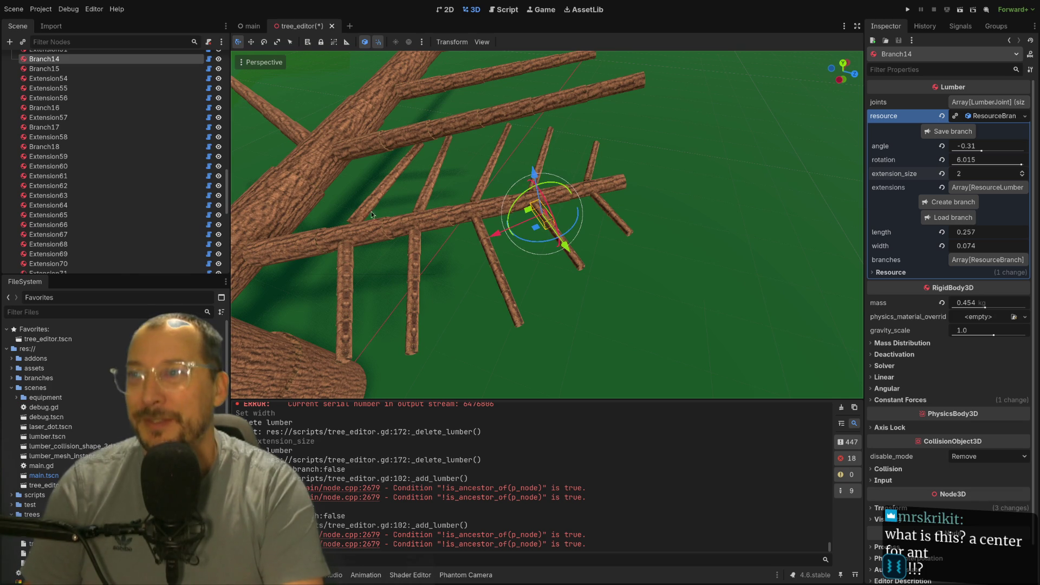
pyautogui.click(336, 237)
pyautogui.press('f')
pyautogui.scroll(3, 363, 235)
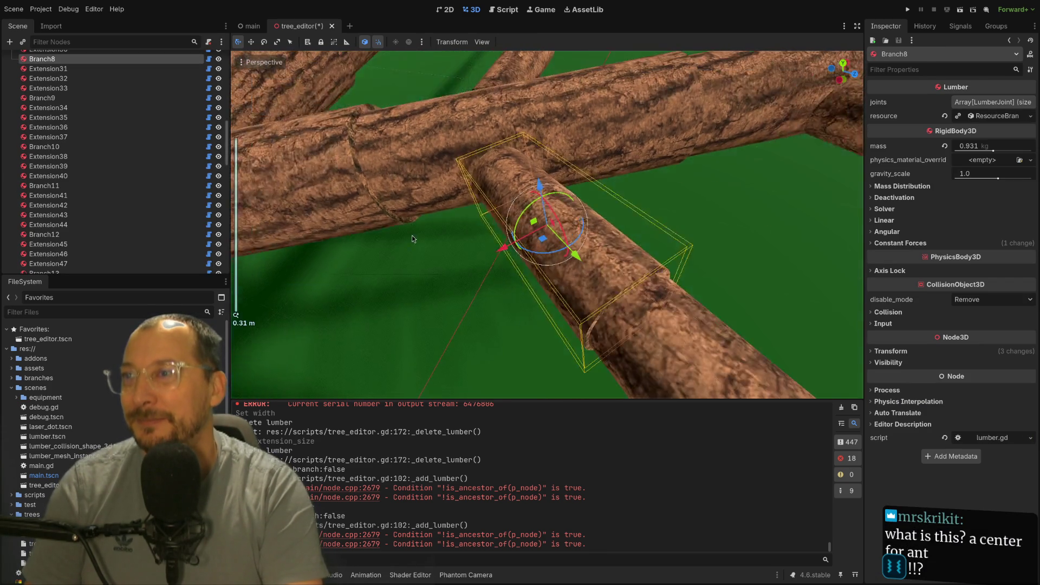
pyautogui.scroll(-3, 412, 239)
pyautogui.moveTo(412, 238)
pyautogui.mouseDown()
pyautogui.moveTo(475, 288)
pyautogui.moveTo(668, 239)
pyautogui.moveTo(641, 259)
pyautogui.moveTo(622, 222)
pyautogui.moveTo(599, 210)
pyautogui.mouseUp()
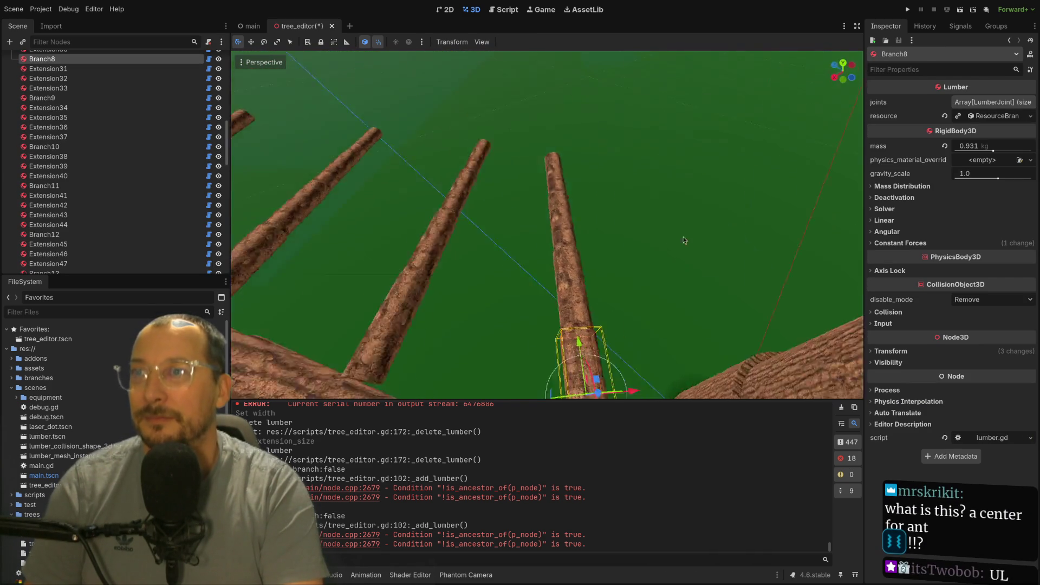
pyautogui.scroll(2, 599, 210)
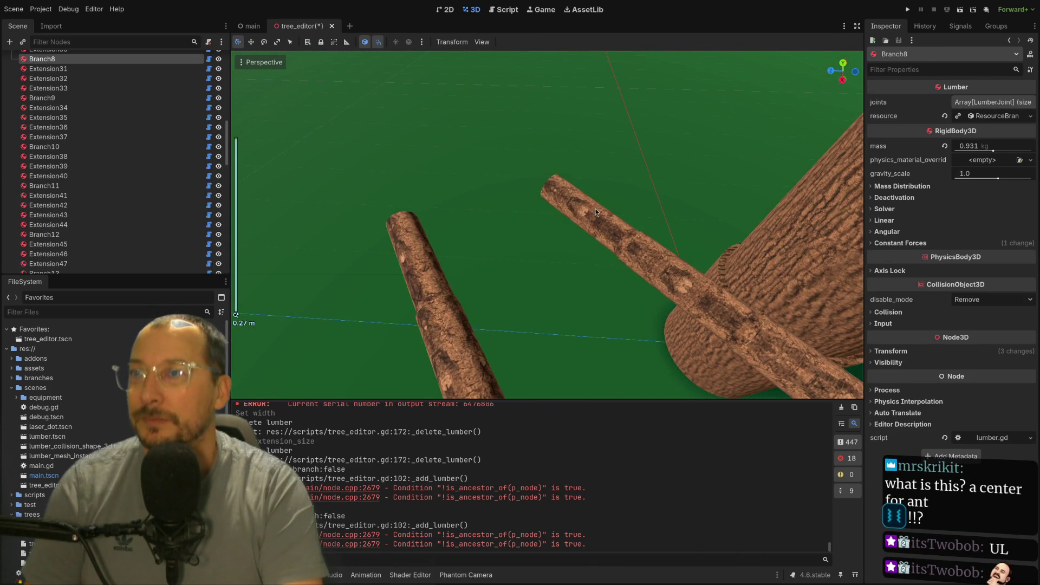
pyautogui.click(599, 210)
pyautogui.moveTo(675, 224)
pyautogui.mouseDown()
pyautogui.moveTo(592, 239)
pyautogui.moveTo(715, 241)
pyautogui.moveTo(661, 271)
pyautogui.mouseUp()
pyautogui.scroll(-5, 715, 241)
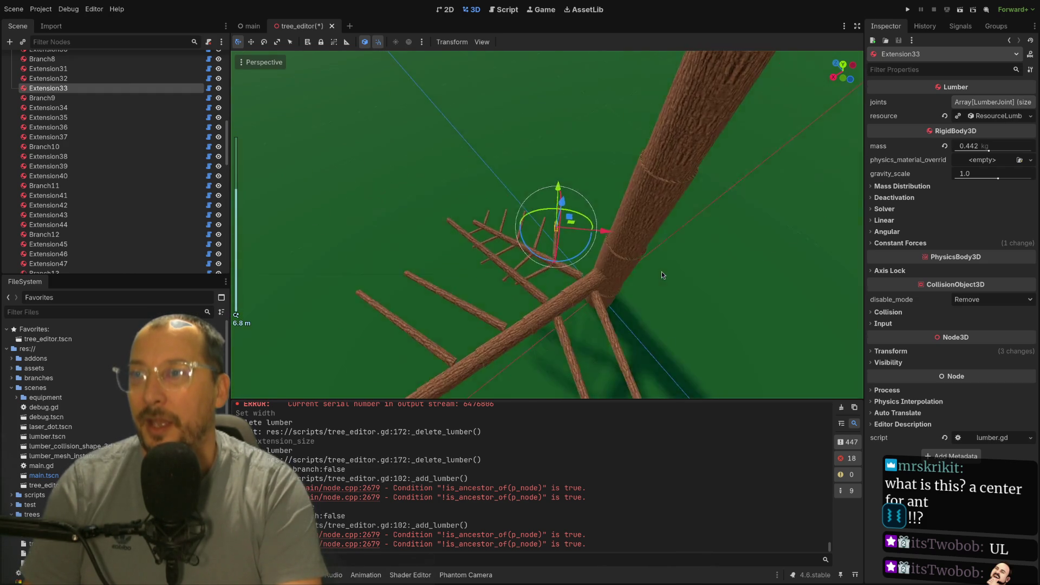
pyautogui.scroll(3, 662, 272)
pyautogui.moveTo(581, 263)
pyautogui.mouseDown()
pyautogui.moveTo(635, 259)
pyautogui.moveTo(589, 271)
pyautogui.moveTo(547, 258)
pyautogui.moveTo(592, 263)
pyautogui.mouseUp()
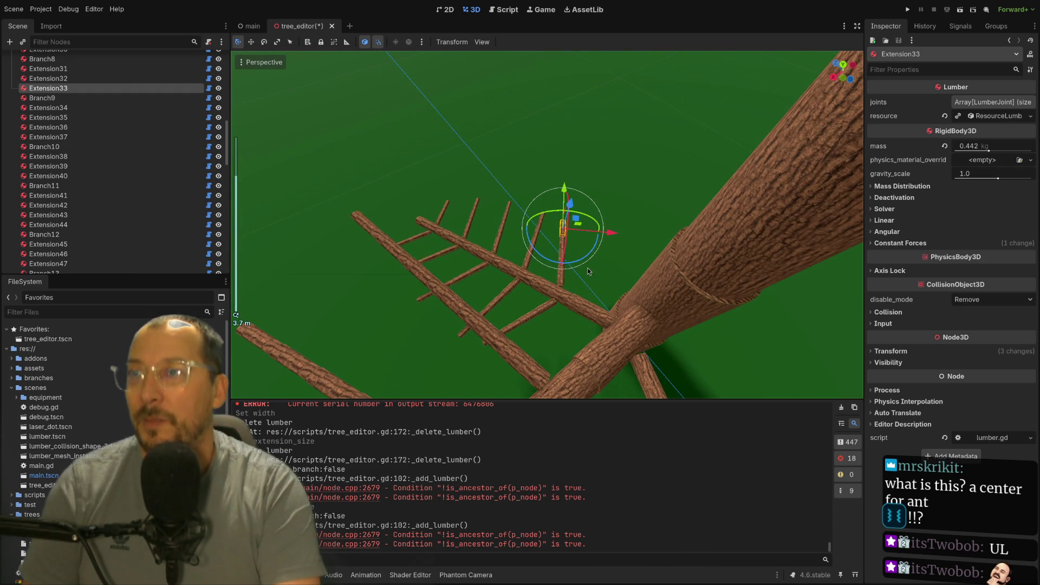
pyautogui.scroll(-3, 587, 268)
pyautogui.scroll(12, 589, 272)
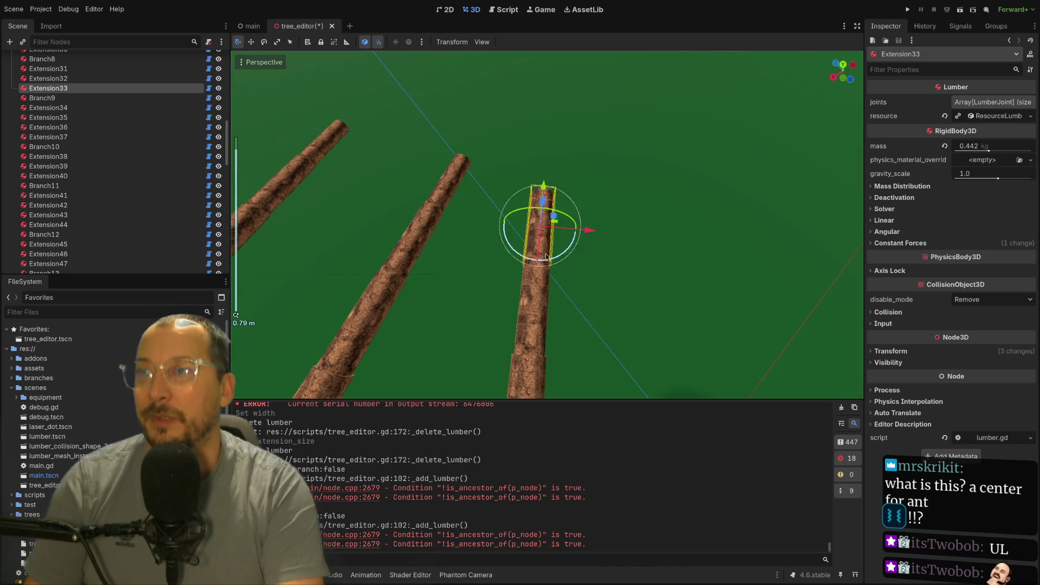
pyautogui.scroll(1, 547, 258)
pyautogui.scroll(-14, 590, 262)
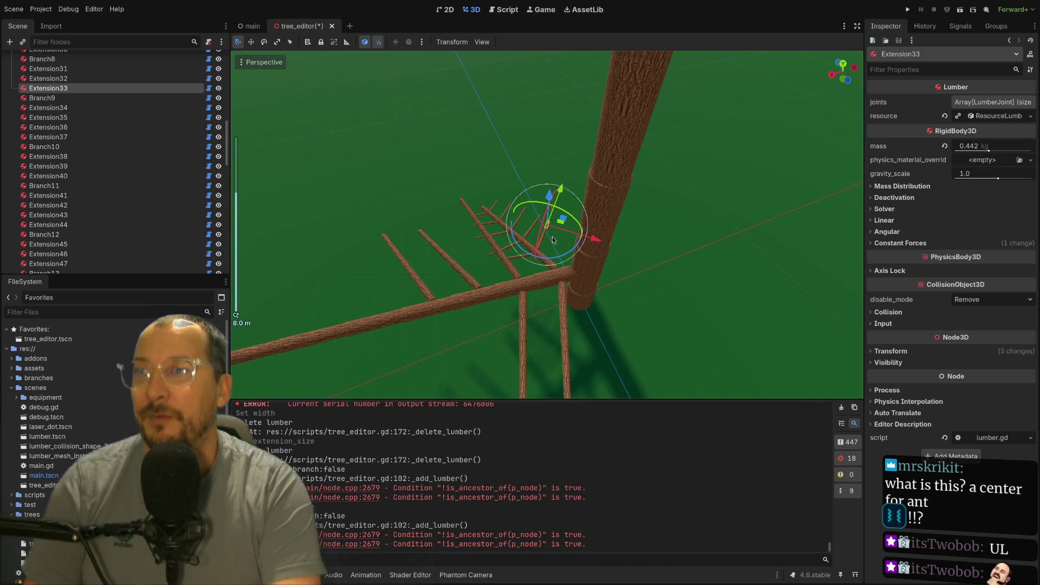
pyautogui.scroll(10, 550, 241)
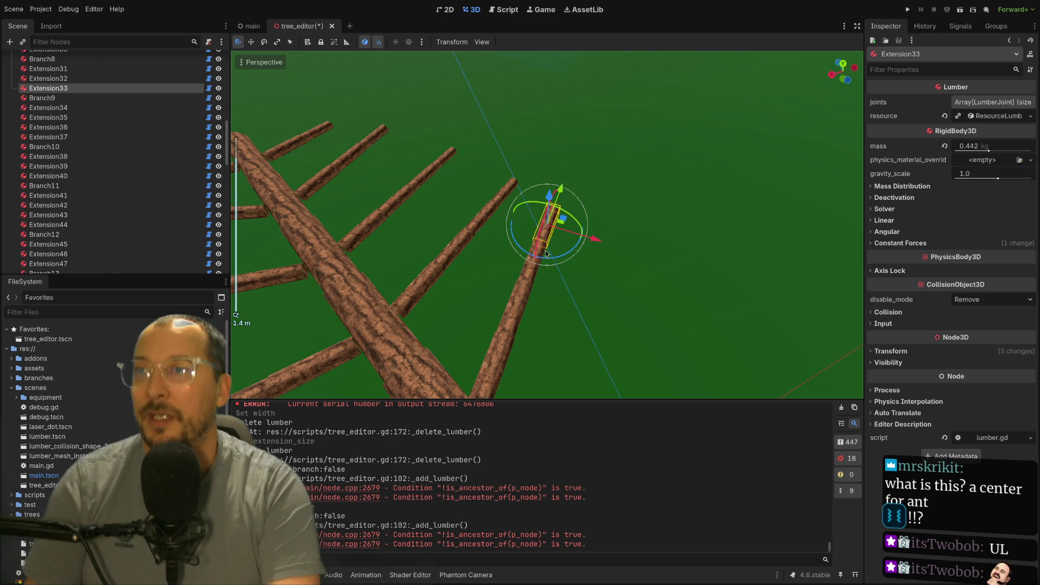
pyautogui.scroll(-2, 546, 250)
pyautogui.scroll(-5, 545, 250)
pyautogui.scroll(-3, 545, 246)
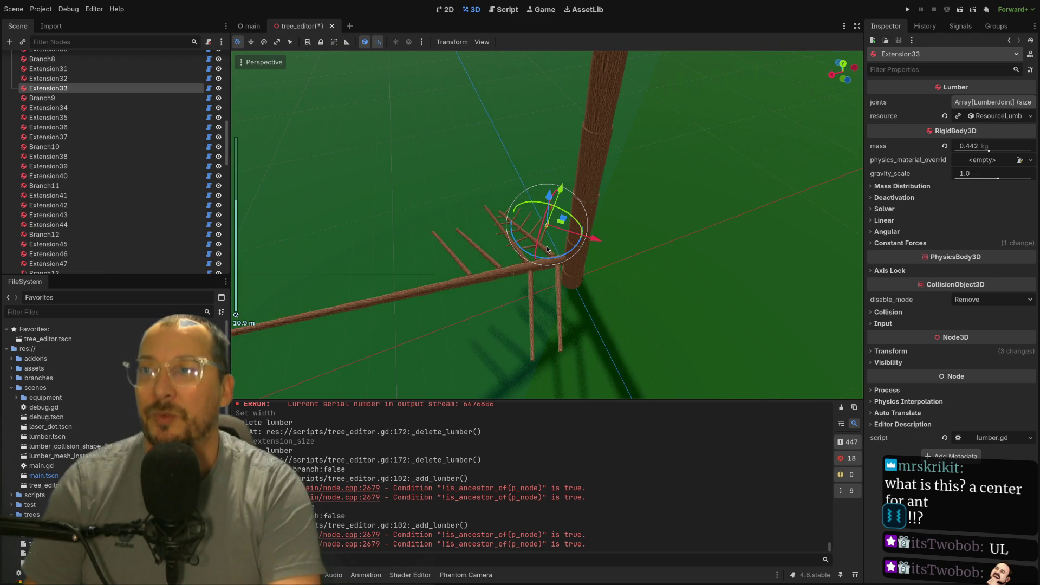
pyautogui.moveTo(547, 246)
pyautogui.mouseDown()
pyautogui.moveTo(540, 330)
pyautogui.moveTo(582, 281)
pyautogui.moveTo(612, 276)
pyautogui.mouseUp()
pyautogui.scroll(3, 639, 287)
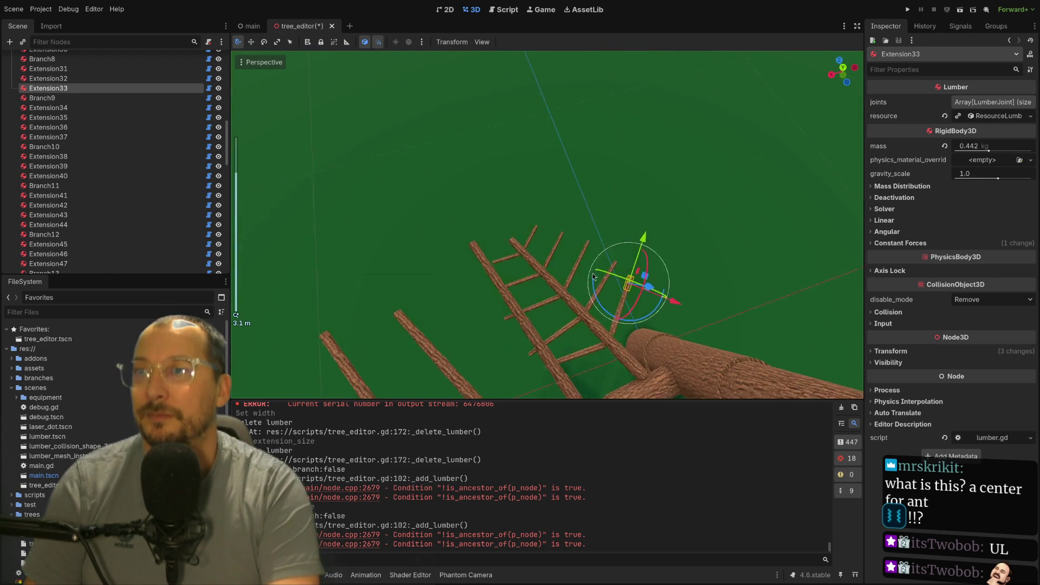
pyautogui.scroll(10, 656, 297)
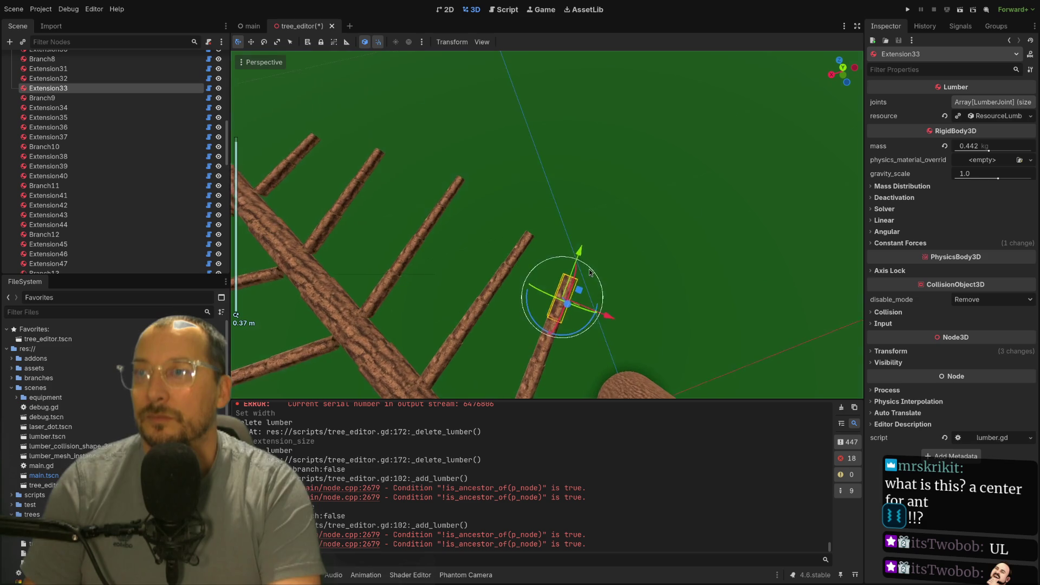
pyautogui.moveTo(576, 246)
pyautogui.mouseDown()
pyautogui.moveTo(534, 242)
pyautogui.moveTo(548, 247)
pyautogui.mouseUp()
pyautogui.scroll(-3, 552, 243)
pyautogui.scroll(-20, 552, 247)
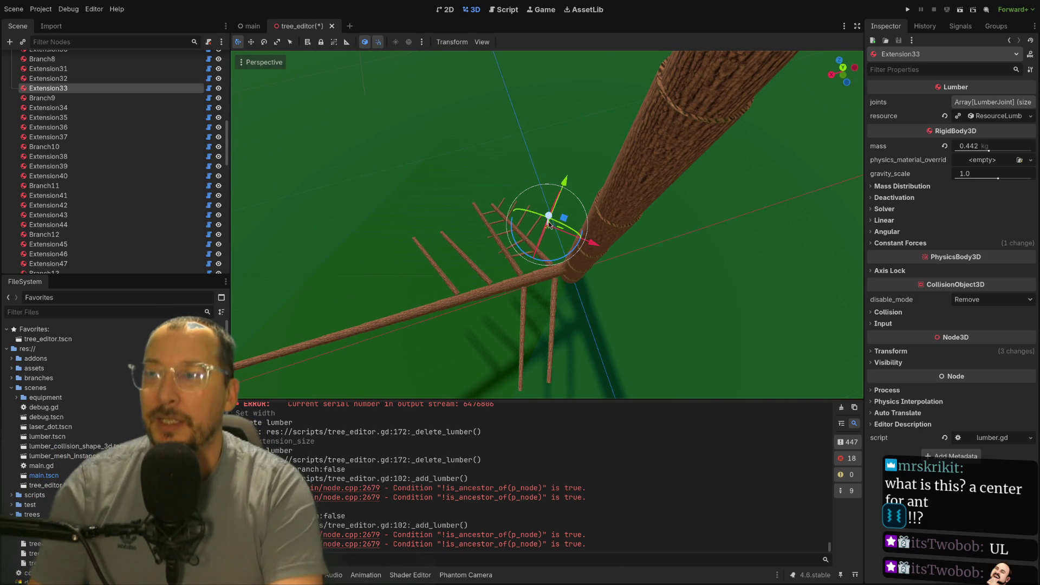
pyautogui.moveTo(506, 267)
pyautogui.mouseDown()
pyautogui.moveTo(573, 29)
pyautogui.moveTo(571, 48)
pyautogui.mouseUp()
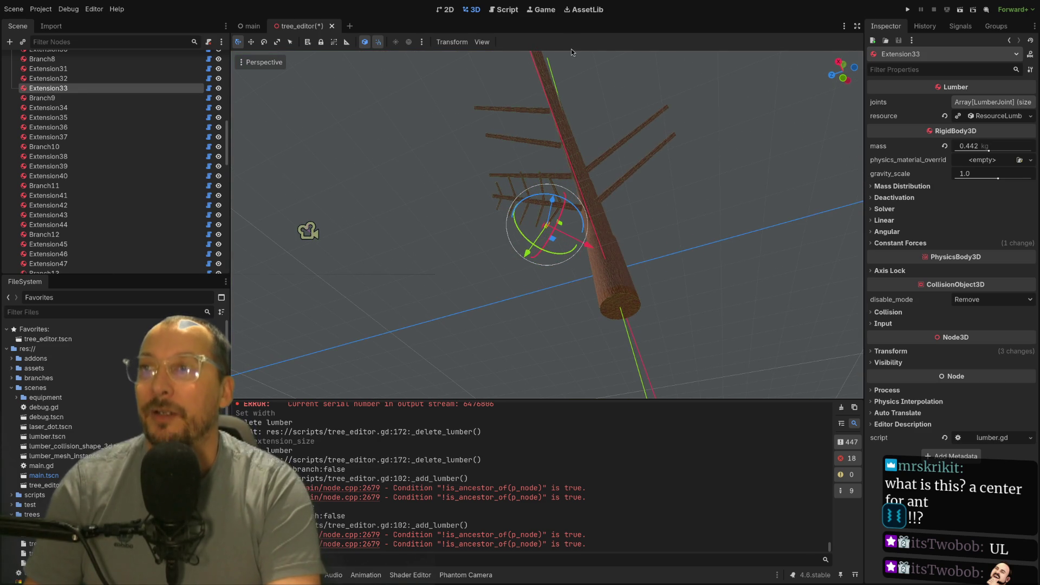
pyautogui.moveTo(571, 359)
pyautogui.mouseDown()
pyautogui.moveTo(587, 322)
pyautogui.moveTo(583, 275)
pyautogui.moveTo(476, 275)
pyautogui.moveTo(500, 274)
pyautogui.moveTo(598, 223)
pyautogui.moveTo(661, 236)
pyautogui.moveTo(568, 193)
pyautogui.mouseUp()
pyautogui.scroll(3, 584, 281)
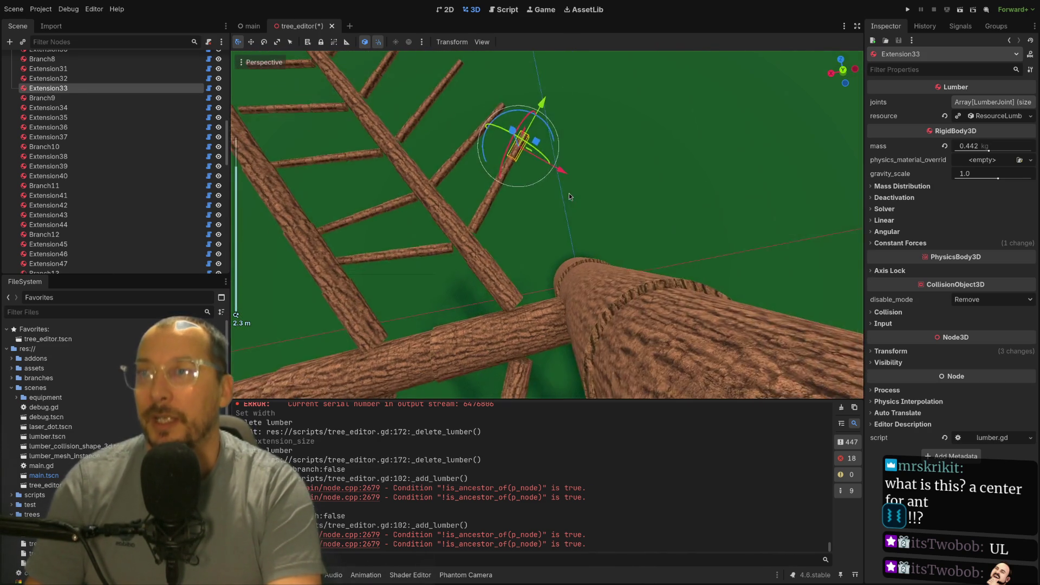
pyautogui.scroll(-2, 566, 216)
pyautogui.moveTo(563, 235)
pyautogui.mouseDown()
pyautogui.moveTo(587, 179)
pyautogui.moveTo(664, 220)
pyautogui.moveTo(558, 252)
pyautogui.moveTo(563, 268)
pyautogui.moveTo(508, 280)
pyautogui.moveTo(537, 284)
pyautogui.mouseUp()
pyautogui.scroll(2, 537, 284)
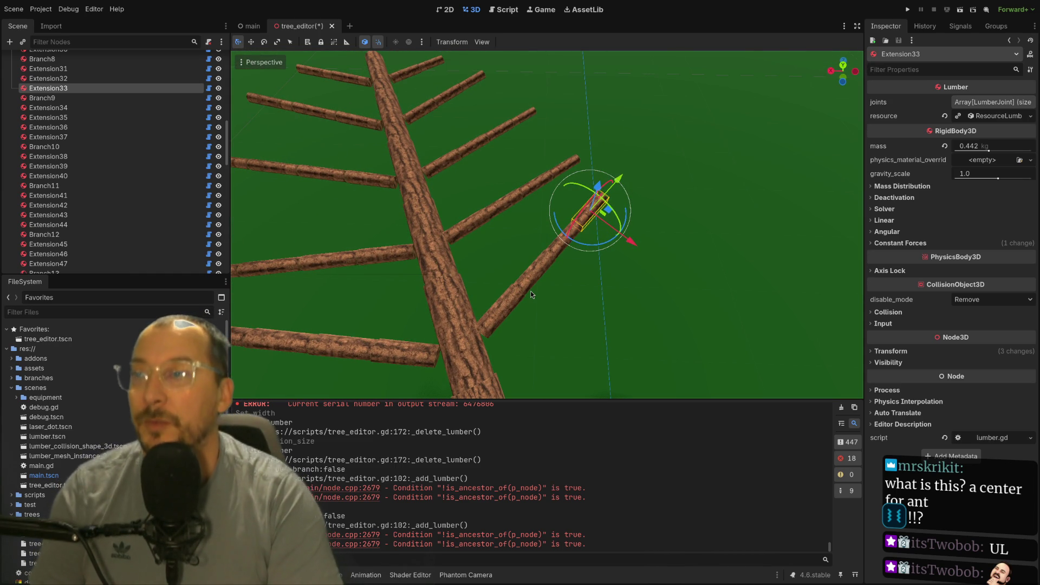
pyautogui.moveTo(530, 291)
pyautogui.mouseDown()
pyautogui.moveTo(553, 307)
pyautogui.moveTo(375, 311)
pyautogui.moveTo(518, 310)
pyautogui.moveTo(497, 329)
pyautogui.moveTo(605, 262)
pyautogui.moveTo(609, 250)
pyautogui.moveTo(593, 271)
pyautogui.moveTo(588, 246)
pyautogui.mouseUp()
pyautogui.scroll(3, 518, 310)
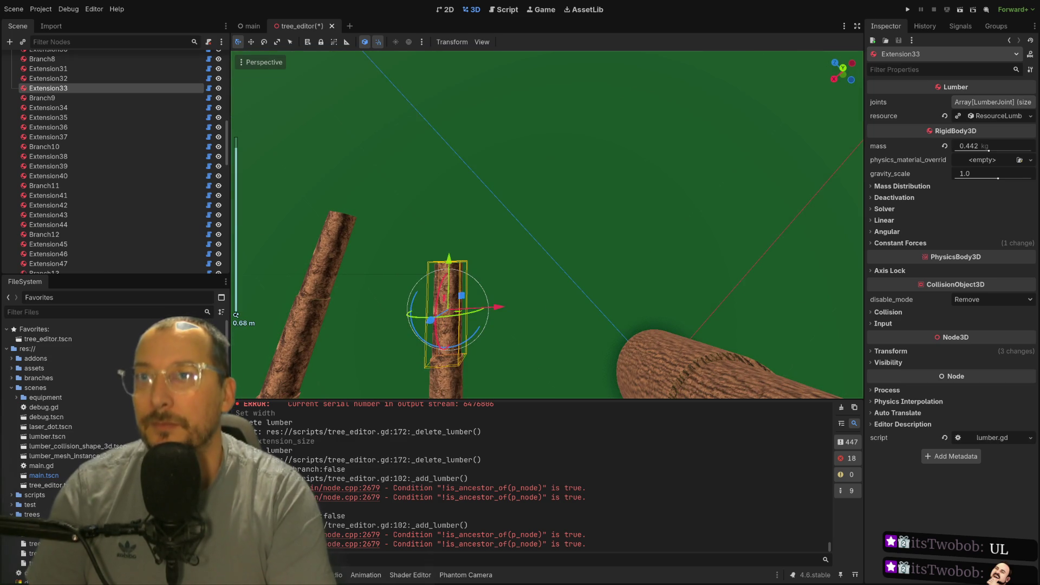
pyautogui.scroll(-5, 498, 329)
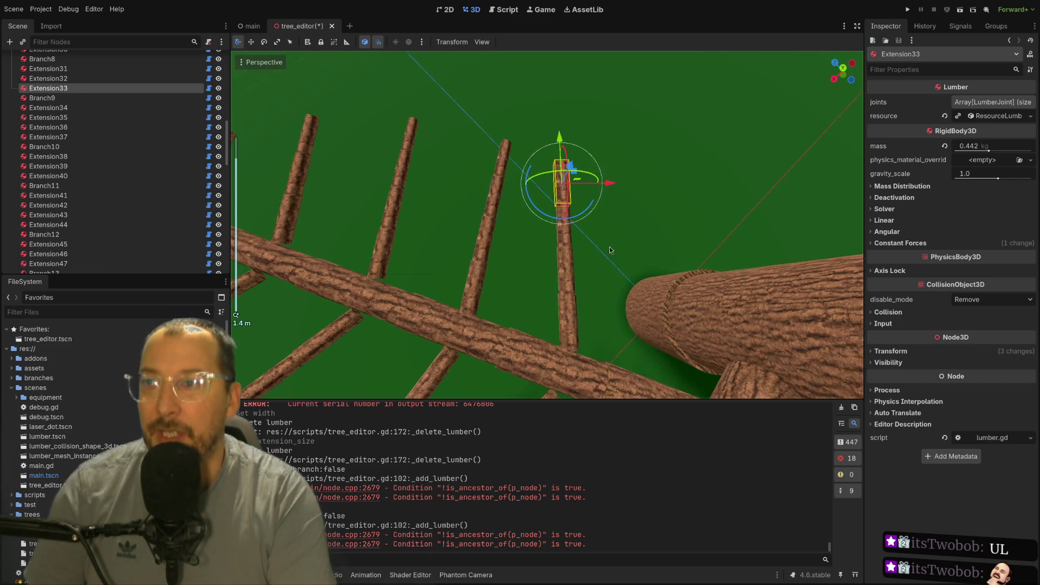
pyautogui.scroll(-2, 609, 246)
pyautogui.click(588, 246)
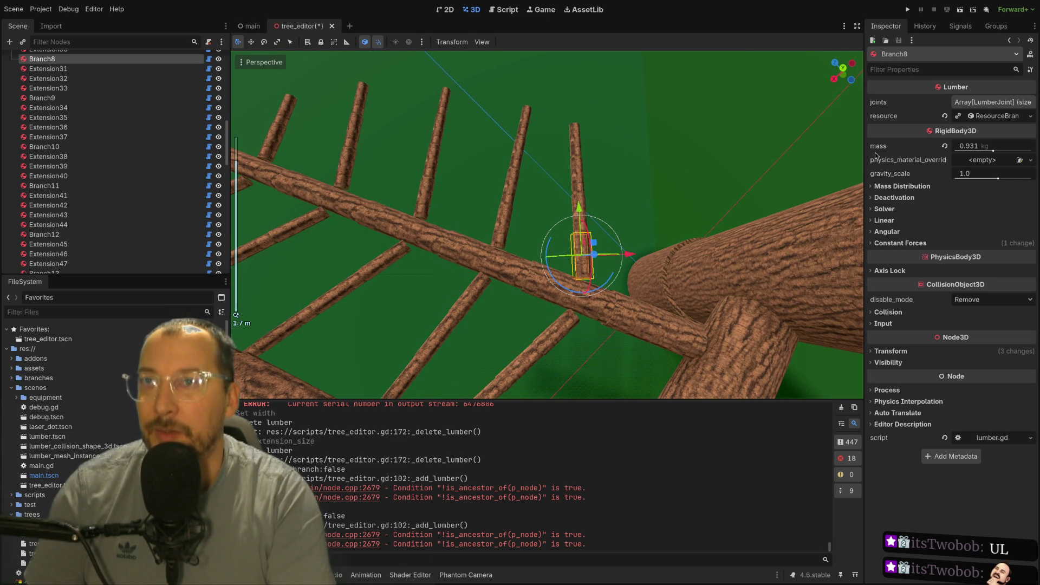
# - Create a sub-branch from Branch8's Lumber settings and select the new Branch19
pyautogui.click(998, 117)
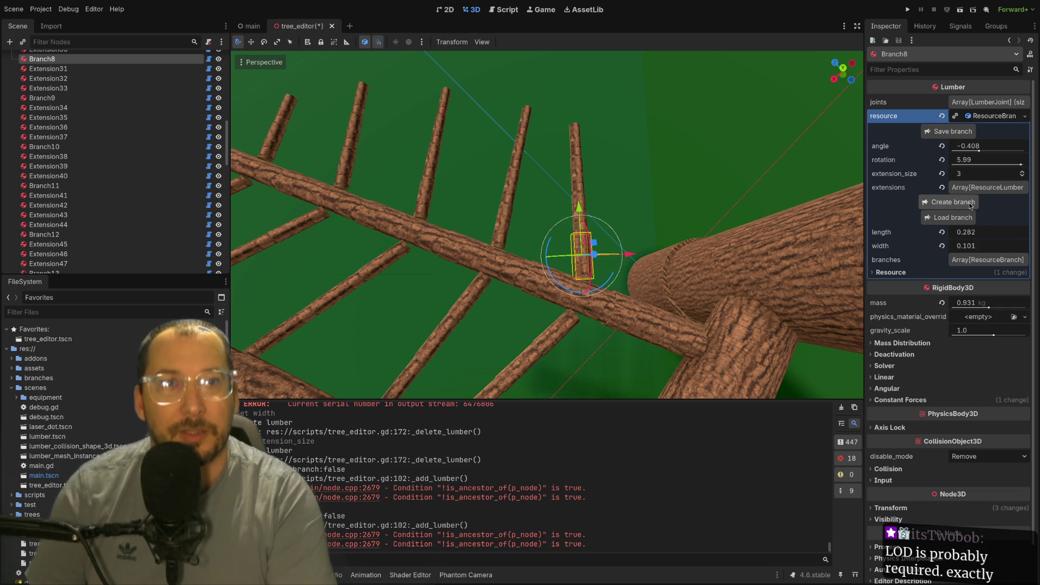
pyautogui.click(960, 203)
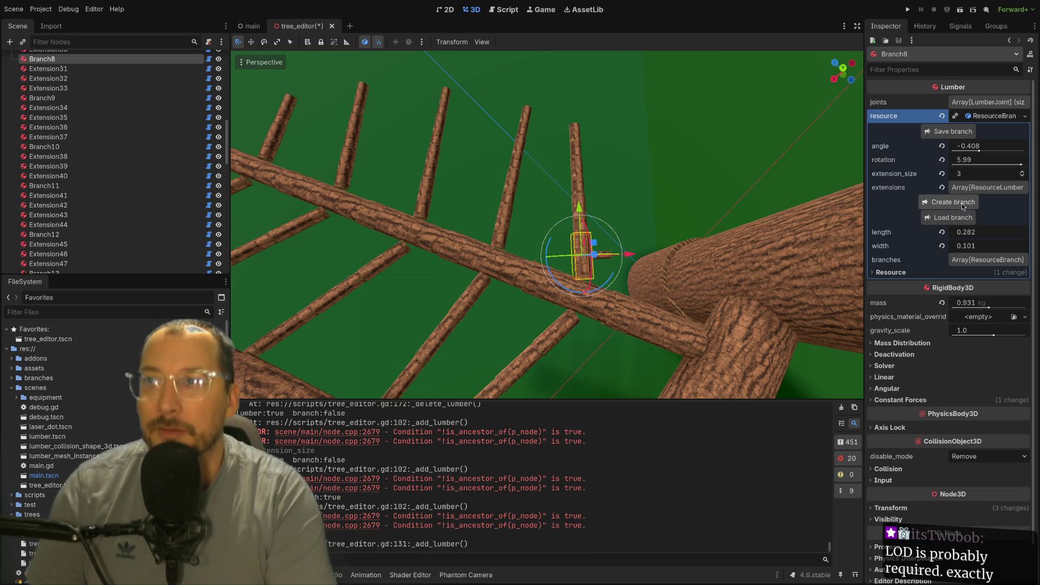
pyautogui.scroll(3, 646, 255)
pyautogui.moveTo(650, 203)
pyautogui.mouseDown()
pyautogui.moveTo(596, 178)
pyautogui.moveTo(636, 236)
pyautogui.moveTo(586, 234)
pyautogui.mouseUp()
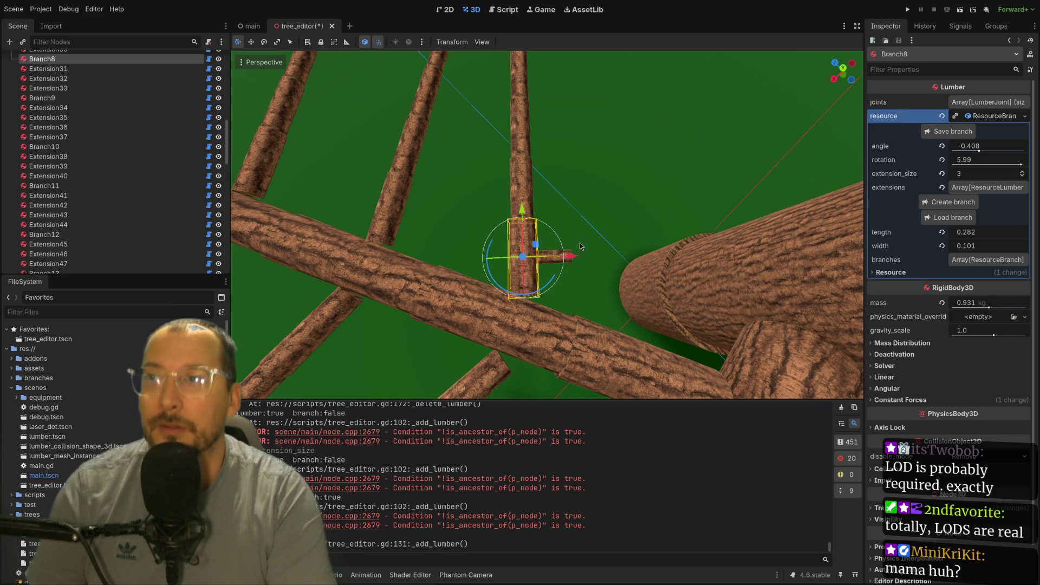
pyautogui.click(642, 279)
pyautogui.click(558, 255)
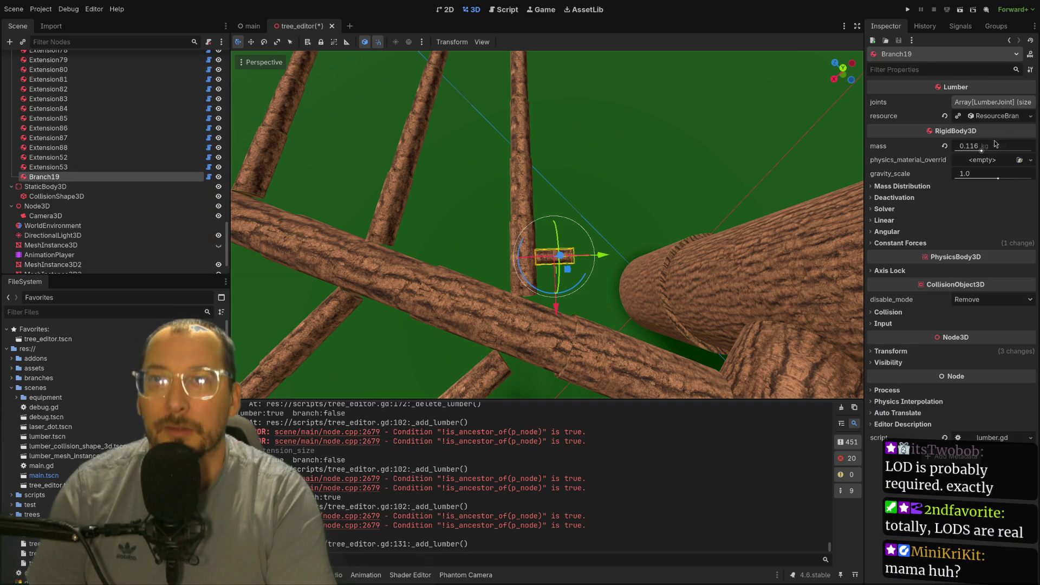
# - Set Branch19 to extension size 2, angle -0.23 and rotation 6.095
pyautogui.click(1006, 117)
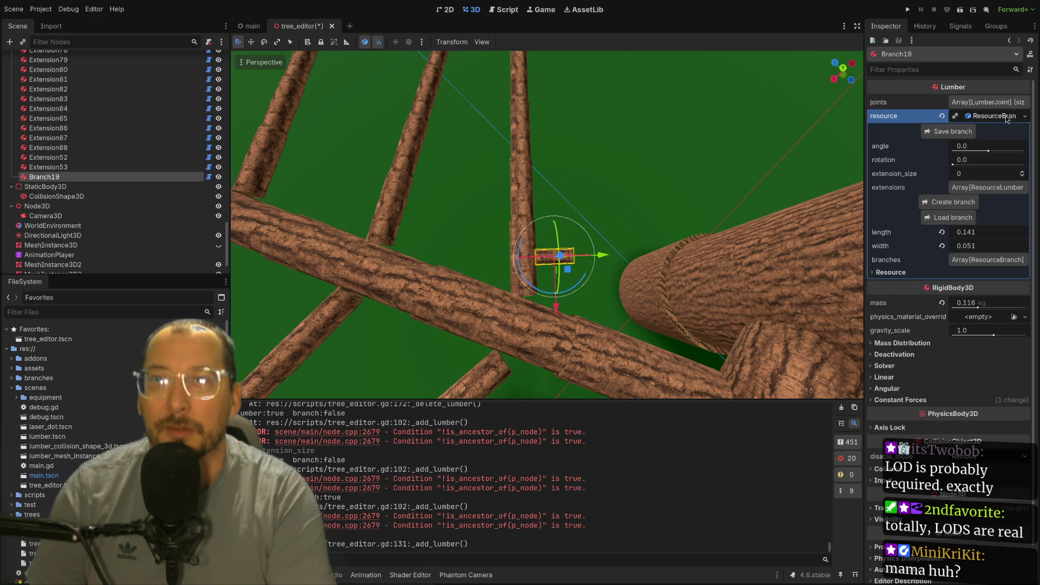
pyautogui.click(1023, 172)
pyautogui.click(1023, 172)
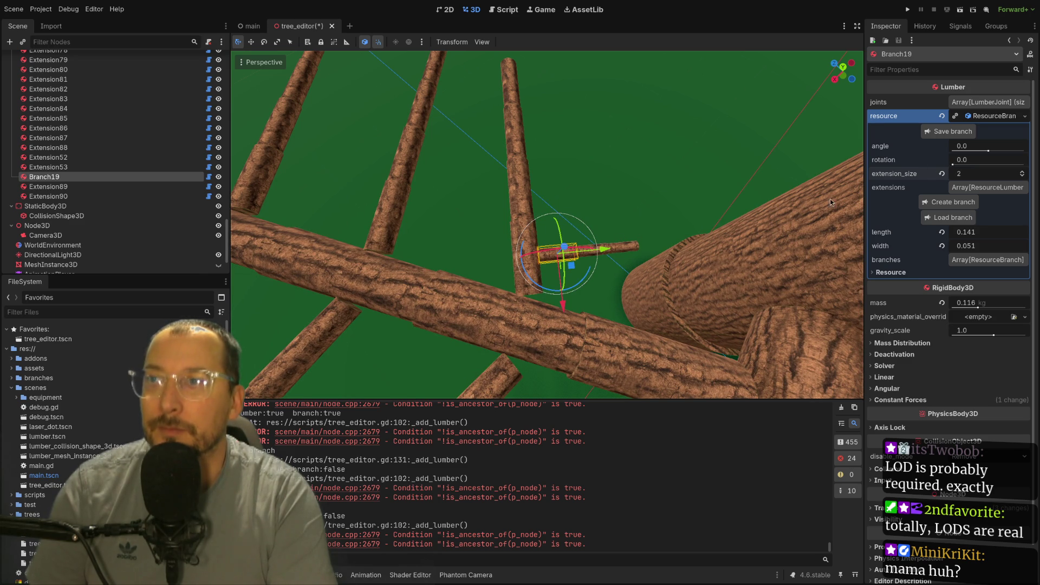
pyautogui.moveTo(982, 153); pyautogui.dragTo(956, 163)
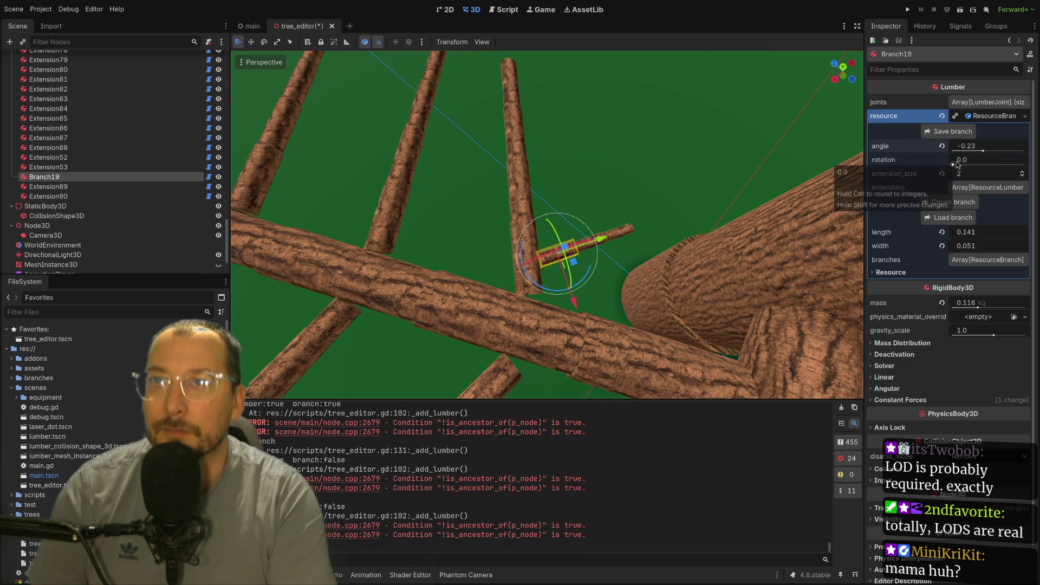
pyautogui.moveTo(957, 166); pyautogui.dragTo(1022, 163)
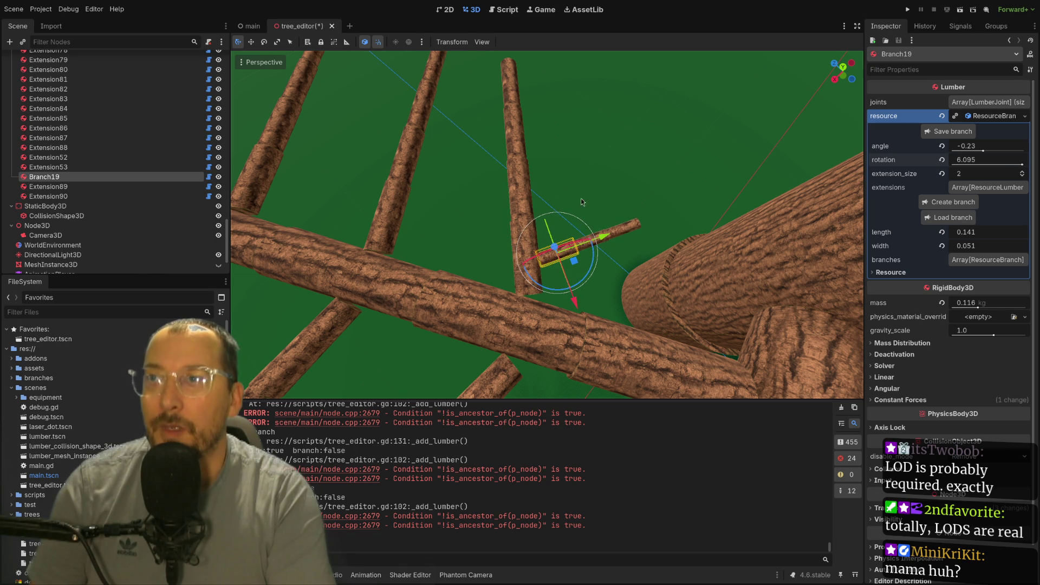
pyautogui.click(651, 213)
pyautogui.click(645, 210)
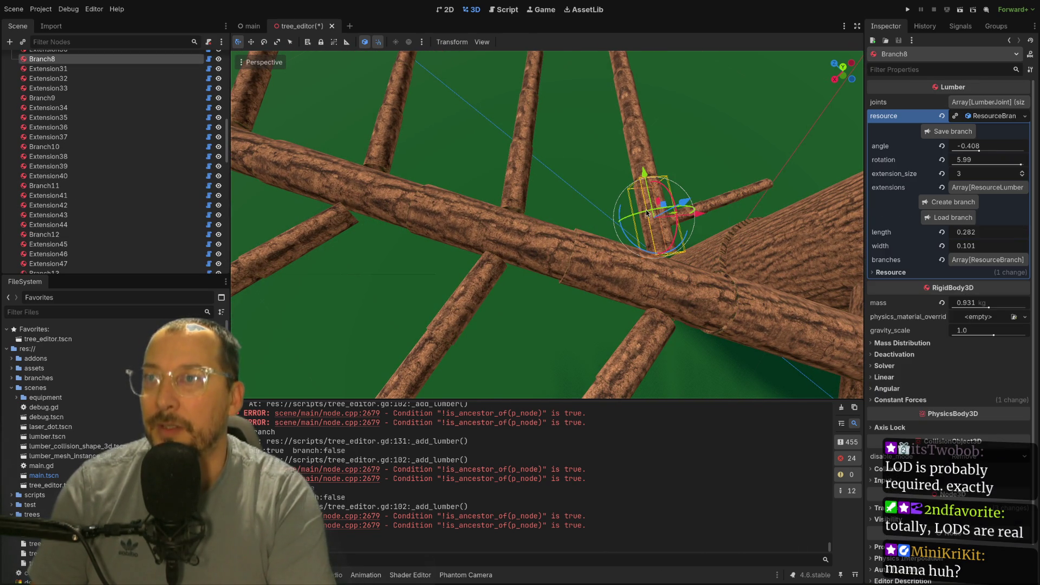
# - Grow Branch20 from Branch8 with one extension, angled -0.54 at rotation 3.3
pyautogui.click(952, 202)
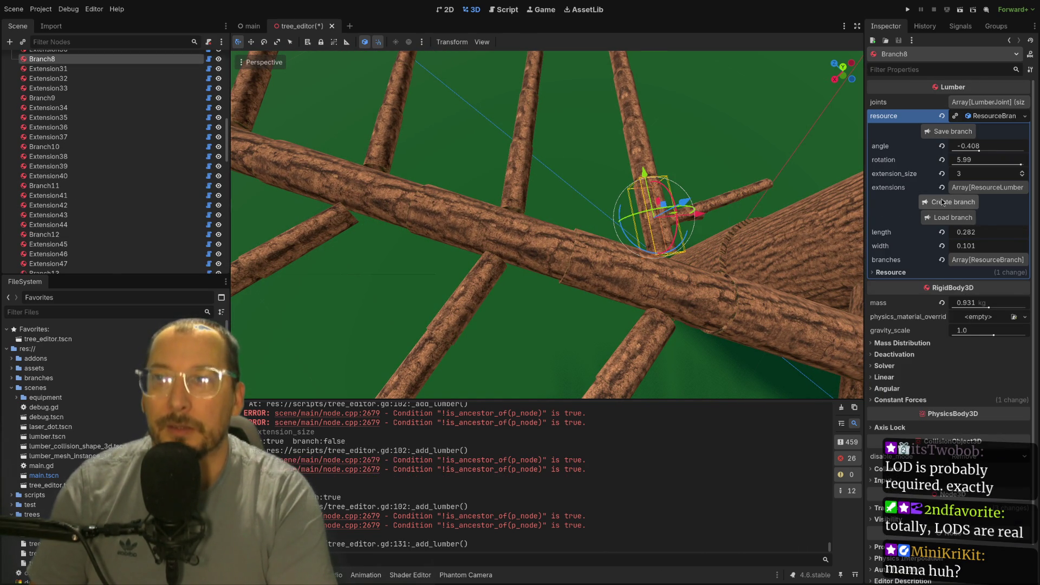
pyautogui.moveTo(718, 219)
pyautogui.mouseDown()
pyautogui.moveTo(675, 174)
pyautogui.moveTo(767, 235)
pyautogui.moveTo(577, 270)
pyautogui.mouseUp()
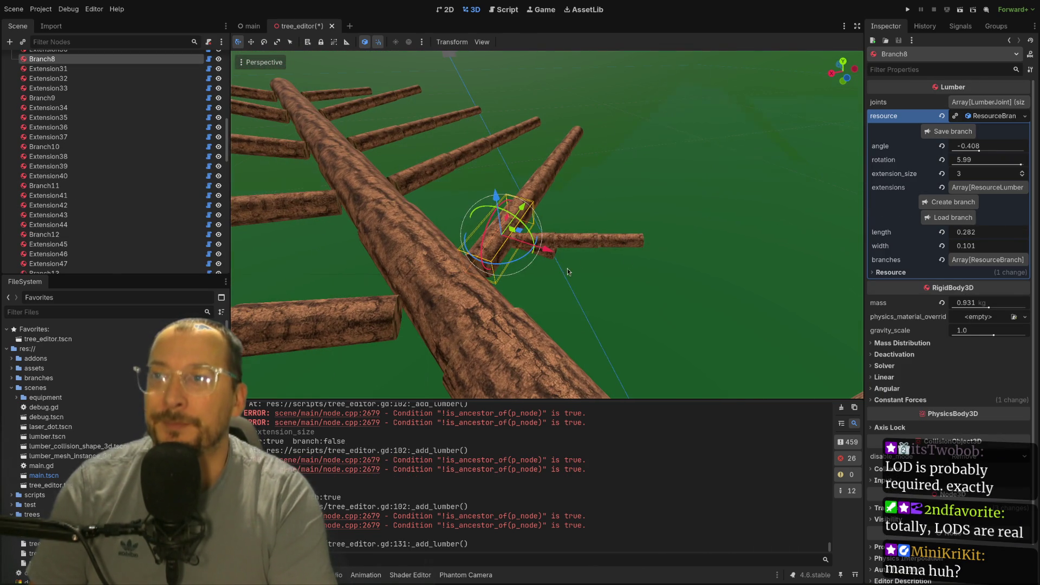
pyautogui.click(560, 262)
pyautogui.click(557, 261)
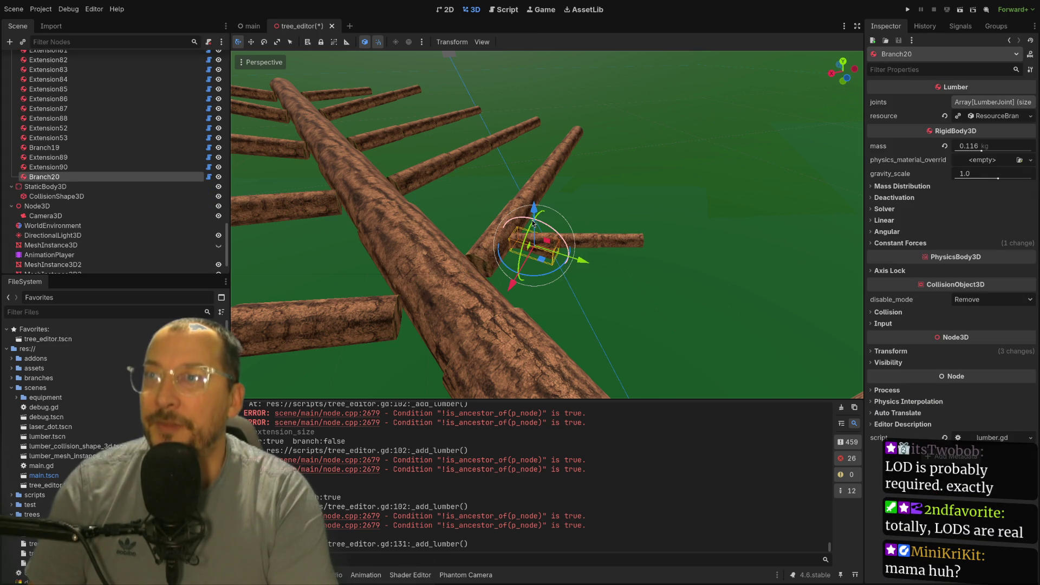
pyautogui.click(1015, 116)
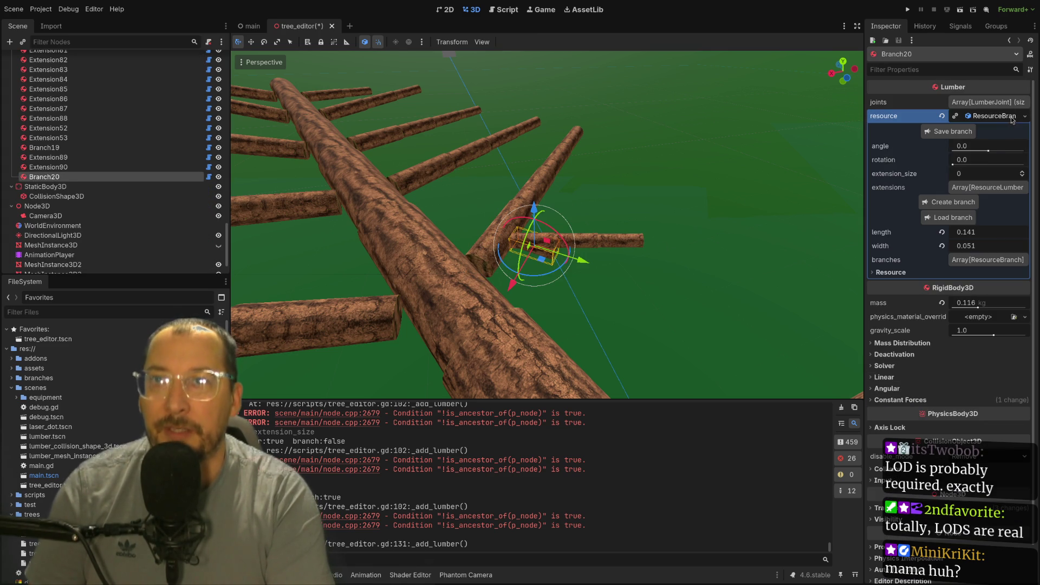
pyautogui.moveTo(979, 152)
pyautogui.mouseDown()
pyautogui.moveTo(969, 164)
pyautogui.moveTo(983, 165)
pyautogui.mouseUp()
pyautogui.moveTo(584, 161)
pyautogui.mouseDown()
pyautogui.moveTo(634, 375)
pyautogui.moveTo(609, 314)
pyautogui.moveTo(681, 332)
pyautogui.moveTo(553, 259)
pyautogui.mouseUp()
pyautogui.scroll(2, 629, 261)
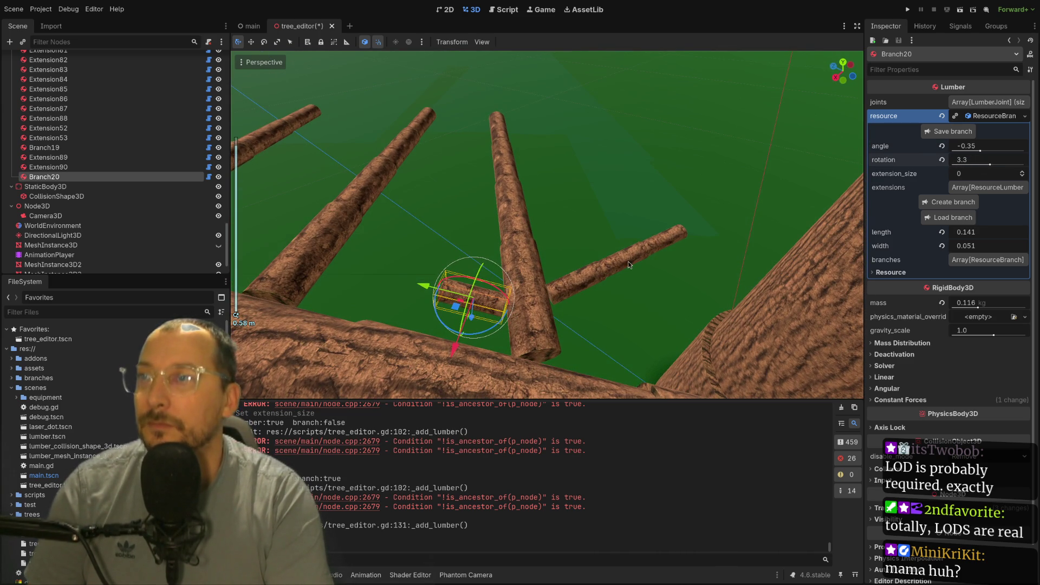
pyautogui.click(1022, 172)
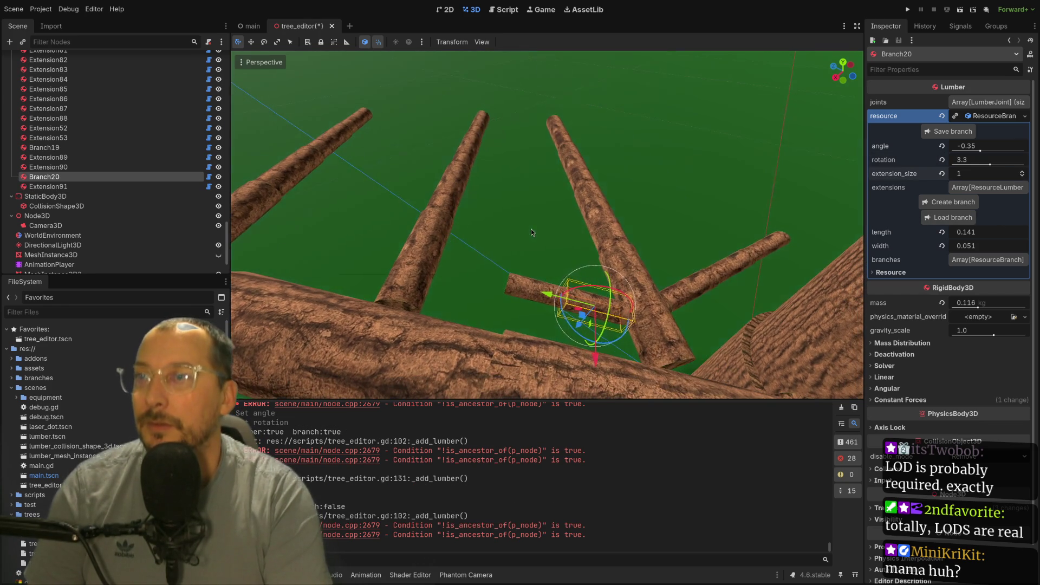
pyautogui.moveTo(975, 154); pyautogui.dragTo(970, 153)
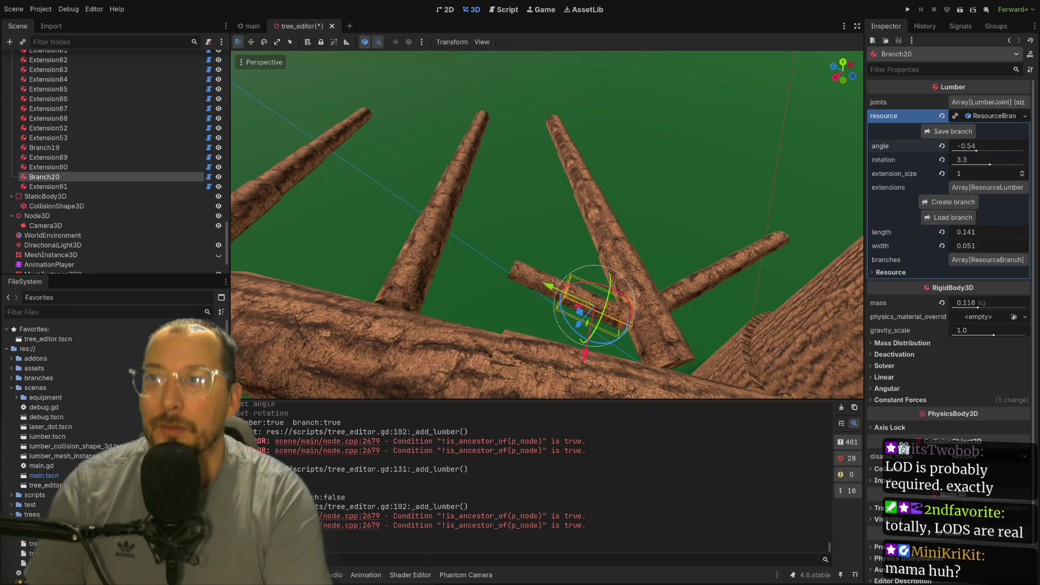
# - Retilt Branch19 down to angle -0.38, rotation 5.805
pyautogui.click(688, 277)
pyautogui.click(696, 290)
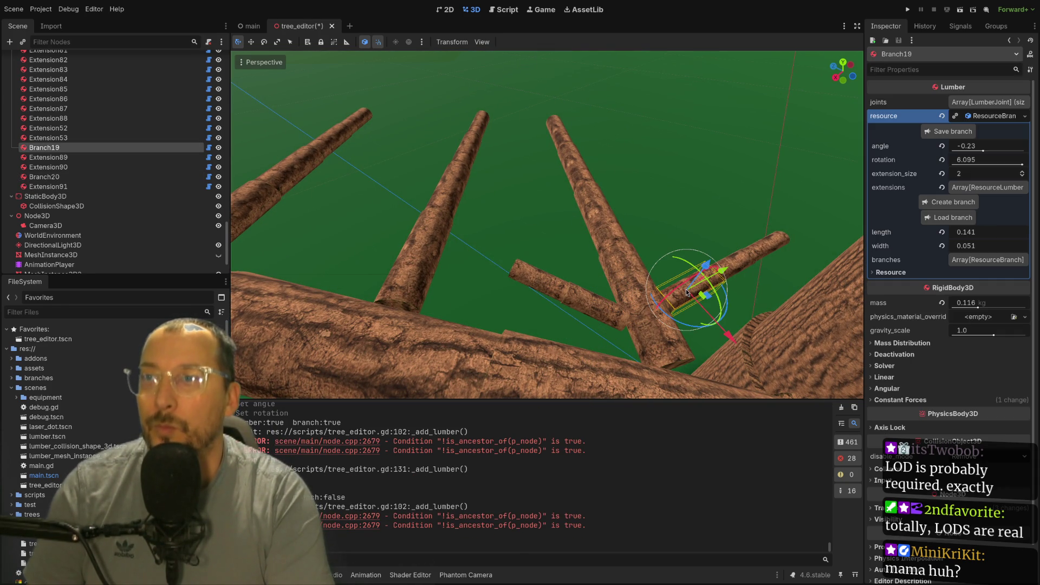
pyautogui.moveTo(970, 156); pyautogui.dragTo(989, 163)
pyautogui.moveTo(721, 163)
pyautogui.mouseDown()
pyautogui.moveTo(678, 125)
pyautogui.moveTo(668, 174)
pyautogui.moveTo(598, 200)
pyautogui.moveTo(562, 199)
pyautogui.mouseUp()
pyautogui.click(561, 198)
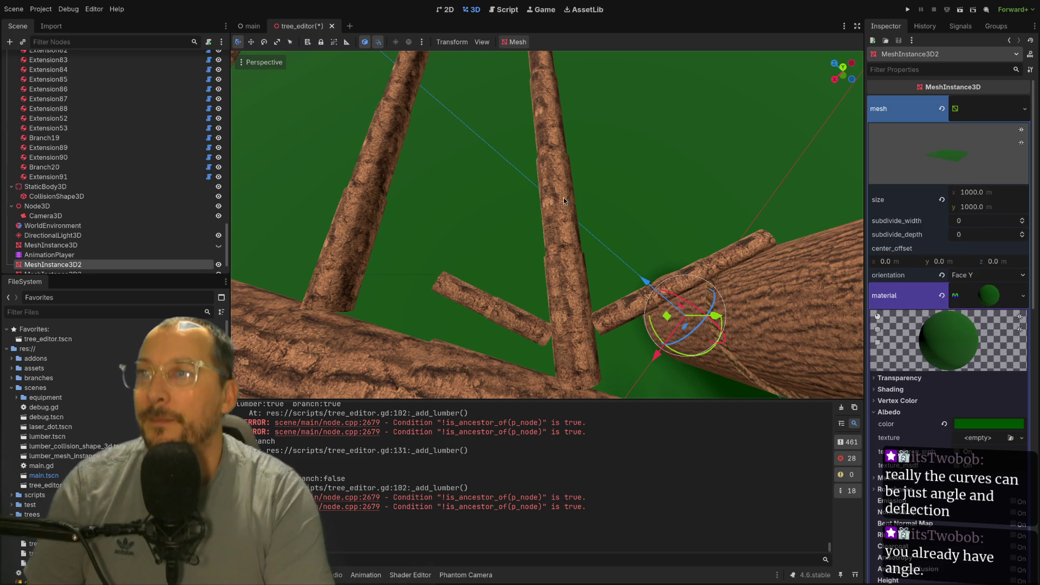
# - Create Branch21 on the Extension31 log and give it two extensions
pyautogui.click(562, 199)
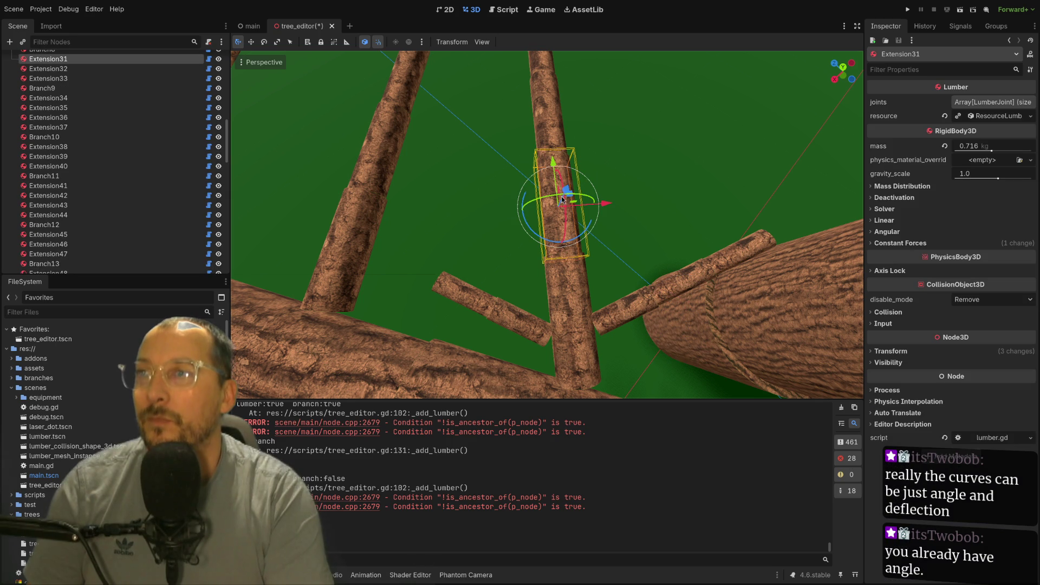
pyautogui.click(999, 116)
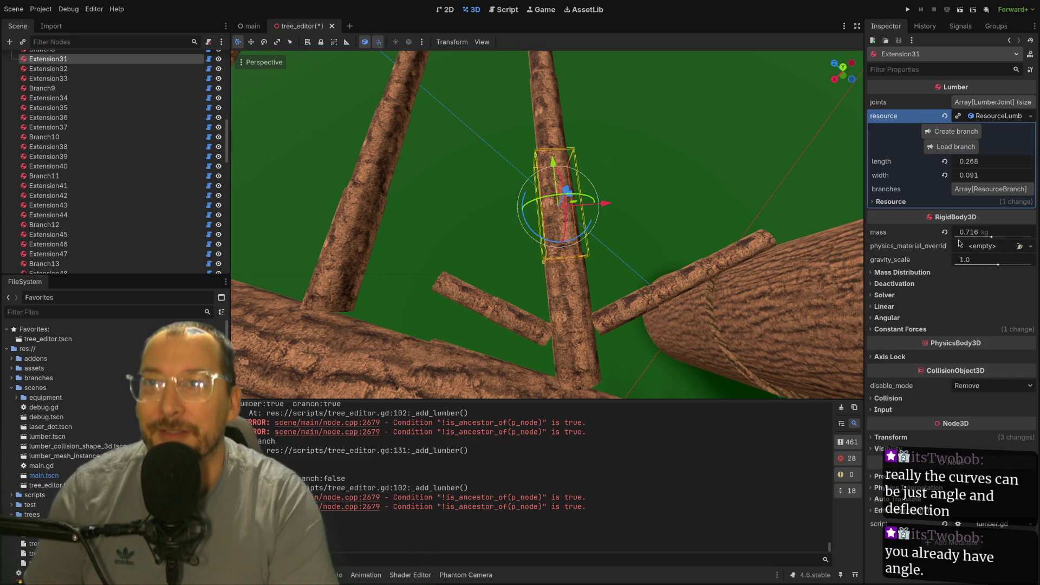
pyautogui.click(929, 135)
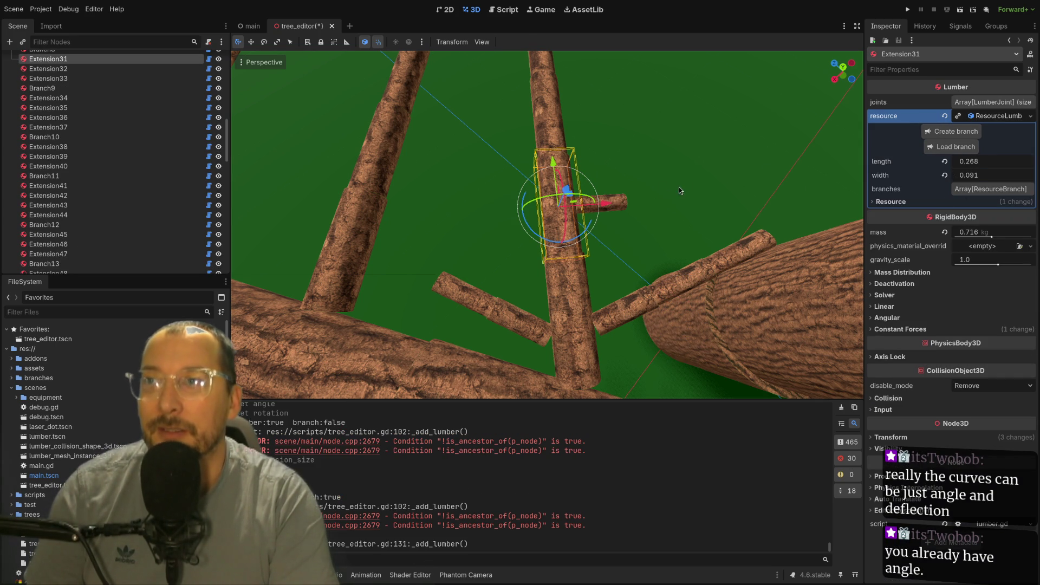
pyautogui.click(622, 201)
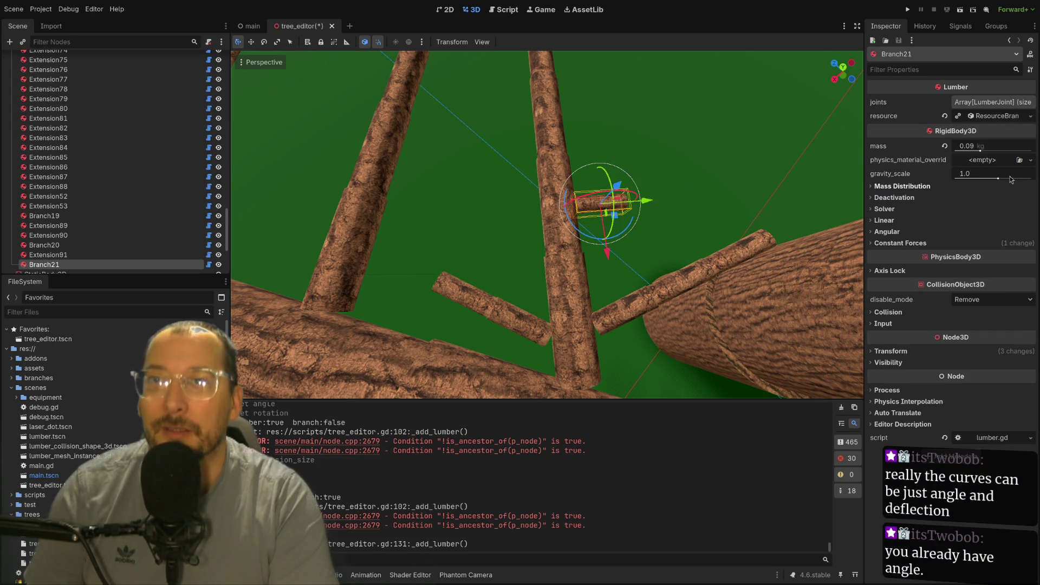
pyautogui.click(1000, 116)
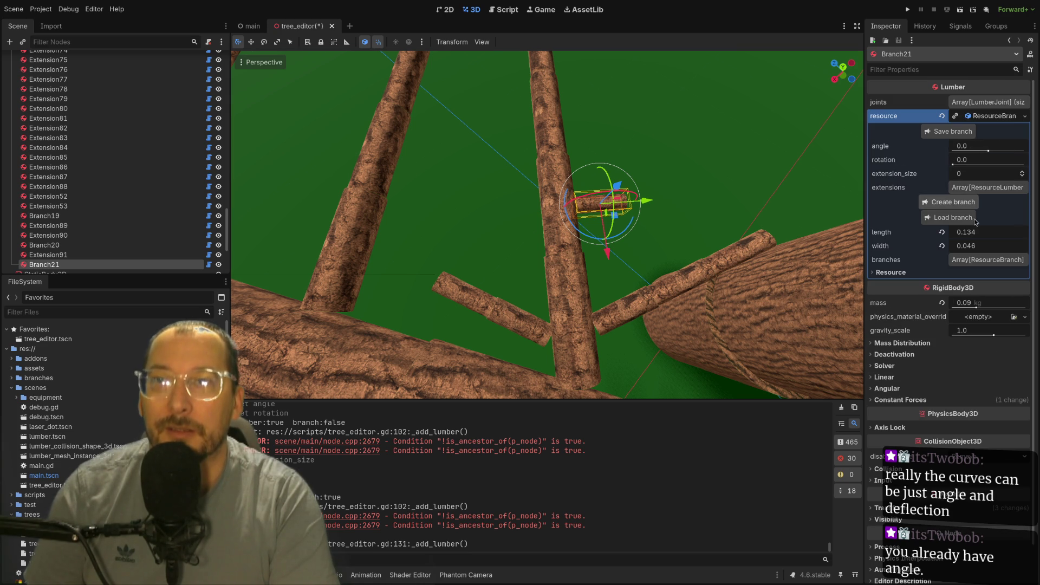
pyautogui.click(1021, 171)
pyautogui.click(1021, 171)
# - Angle Branch21 to -0.639, rotate it to 3.275, and reduce it to one extension
pyautogui.moveTo(620, 148)
pyautogui.mouseDown()
pyautogui.moveTo(706, 159)
pyautogui.moveTo(714, 98)
pyautogui.mouseUp()
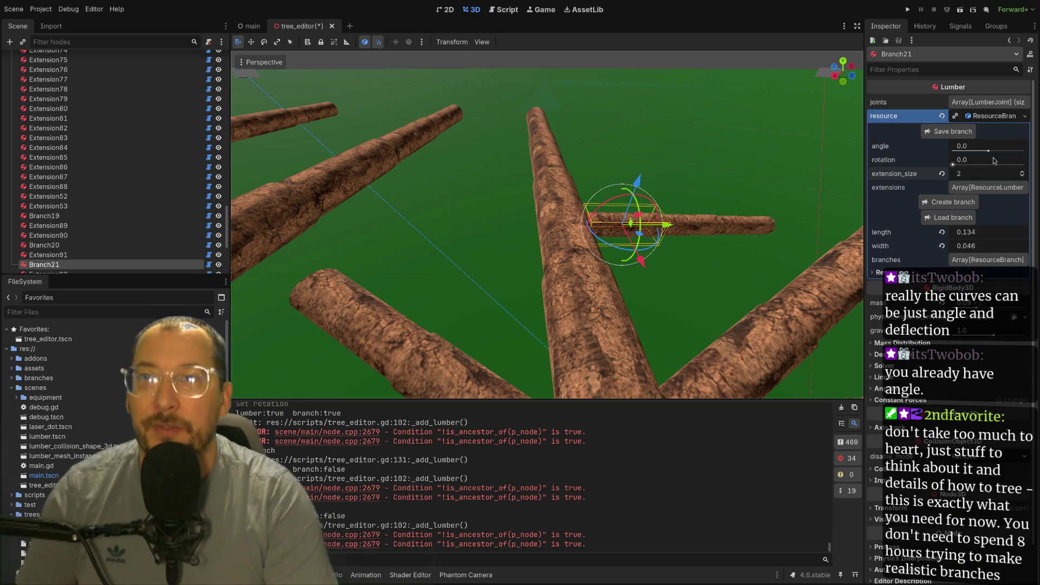
pyautogui.moveTo(988, 150)
pyautogui.mouseDown()
pyautogui.moveTo(925, 156)
pyautogui.moveTo(978, 160)
pyautogui.mouseUp()
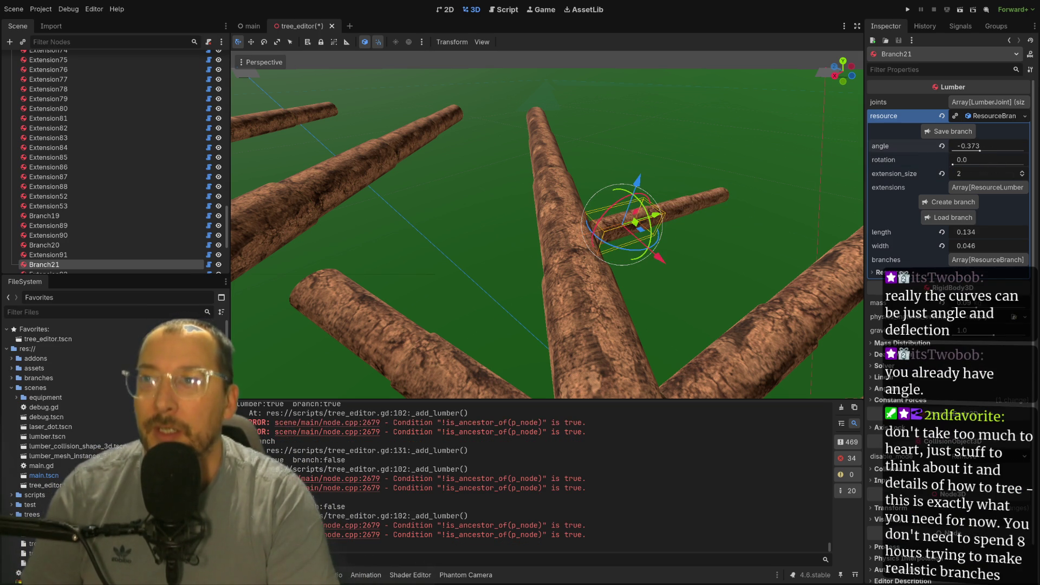
pyautogui.moveTo(952, 164); pyautogui.dragTo(989, 166)
pyautogui.moveTo(424, 180)
pyautogui.mouseDown()
pyautogui.moveTo(611, 213)
pyautogui.moveTo(568, 207)
pyautogui.moveTo(574, 262)
pyautogui.moveTo(636, 238)
pyautogui.mouseUp()
pyautogui.scroll(2, 574, 262)
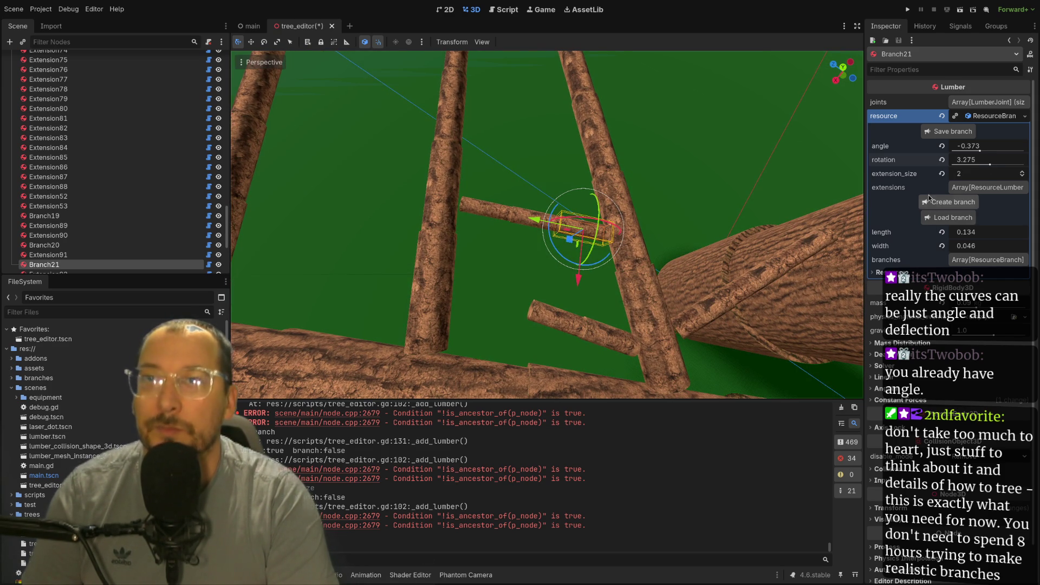
pyautogui.moveTo(981, 151); pyautogui.dragTo(977, 154)
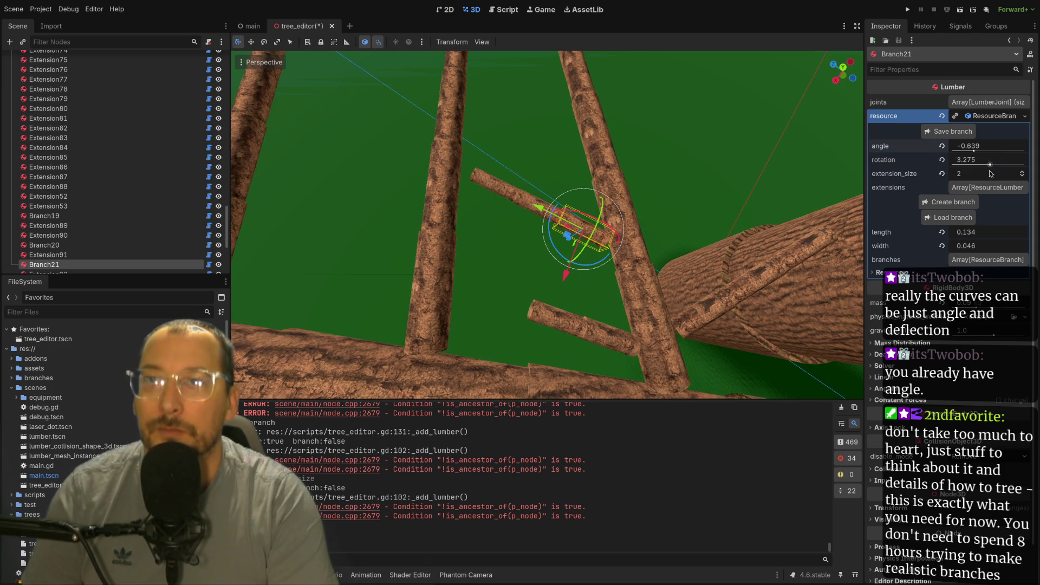
pyautogui.click(1021, 176)
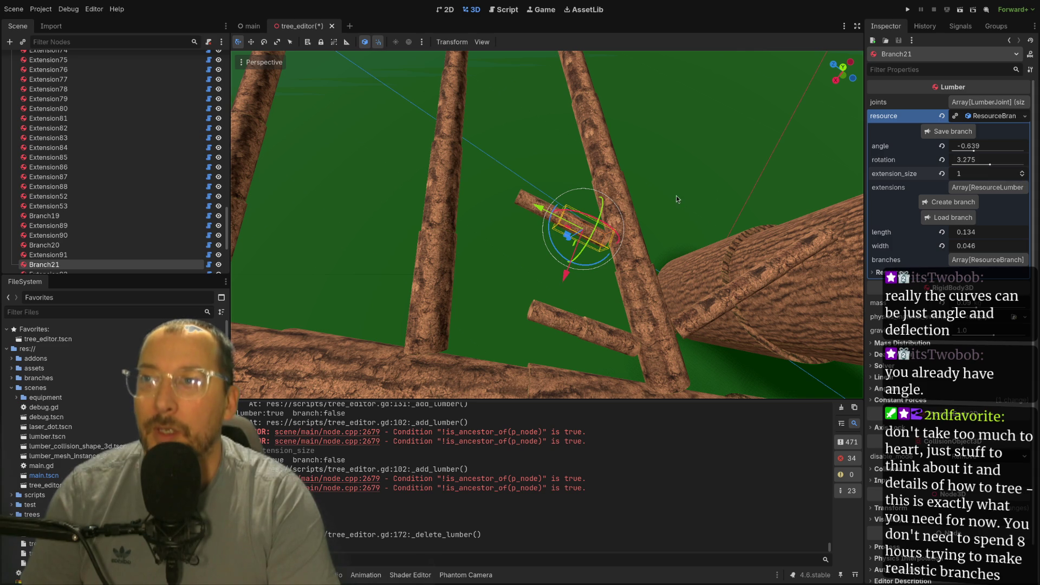
pyautogui.scroll(5, 661, 189)
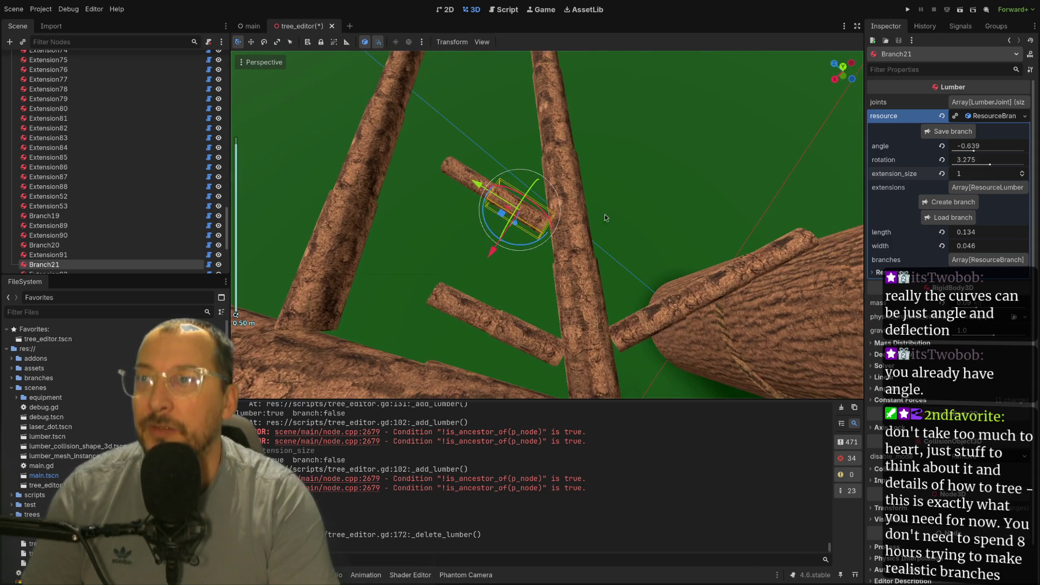
pyautogui.click(573, 207)
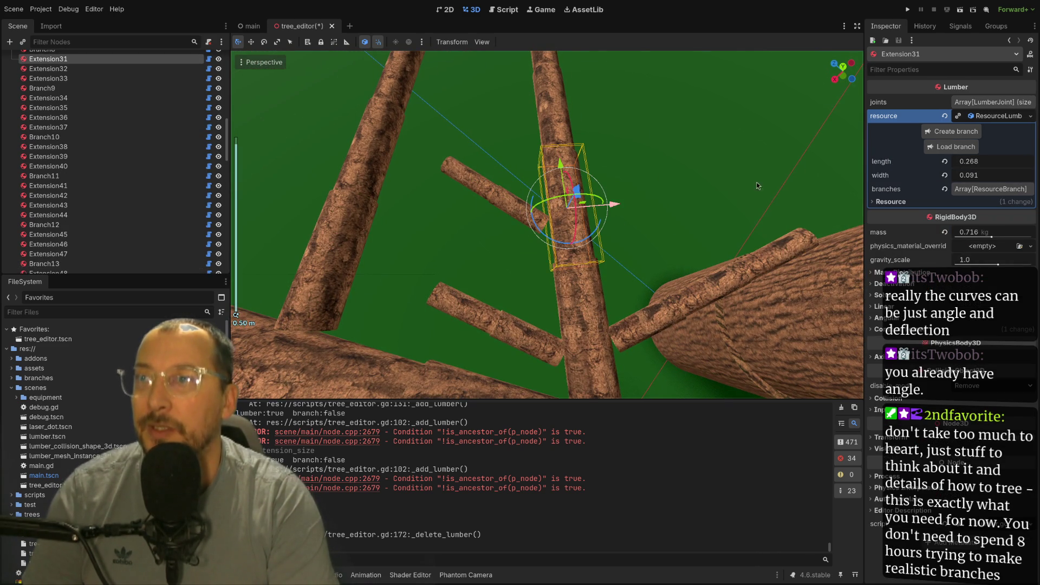
# - Create Branch22 on Extension31 with angle -0.39, rotation 5.68 and one extension
pyautogui.click(947, 132)
pyautogui.click(626, 209)
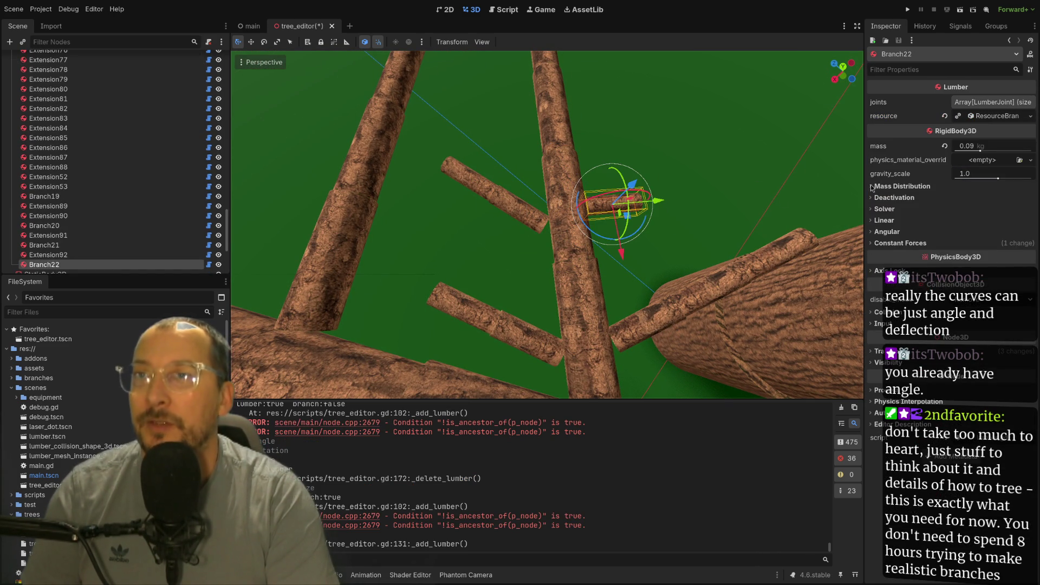
pyautogui.click(991, 116)
pyautogui.moveTo(985, 153); pyautogui.dragTo(980, 153)
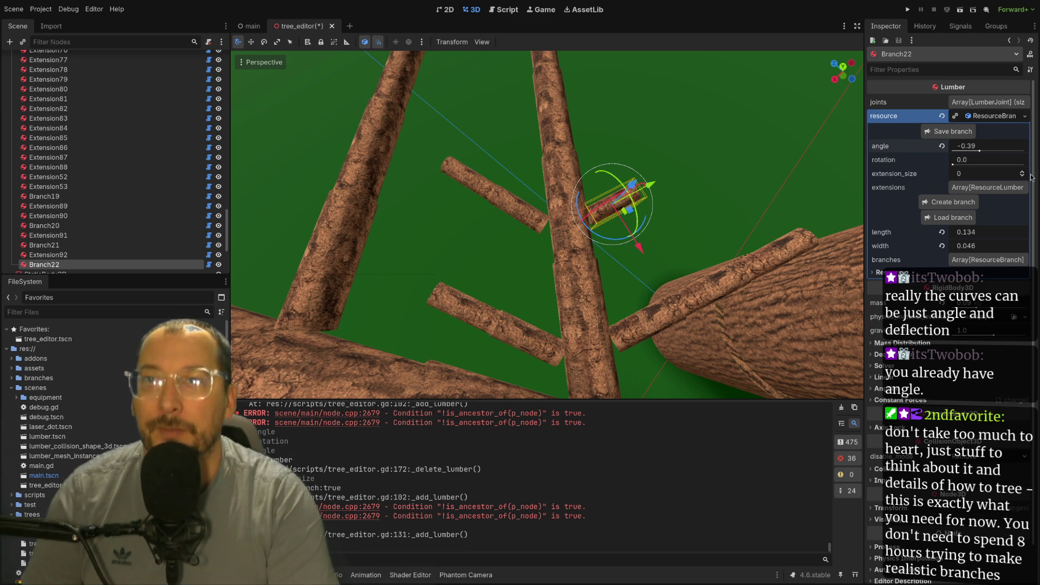
pyautogui.click(1021, 173)
pyautogui.click(998, 152)
pyautogui.click(1022, 172)
pyautogui.moveTo(769, 172)
pyautogui.mouseDown()
pyautogui.moveTo(734, 122)
pyautogui.moveTo(740, 147)
pyautogui.mouseUp()
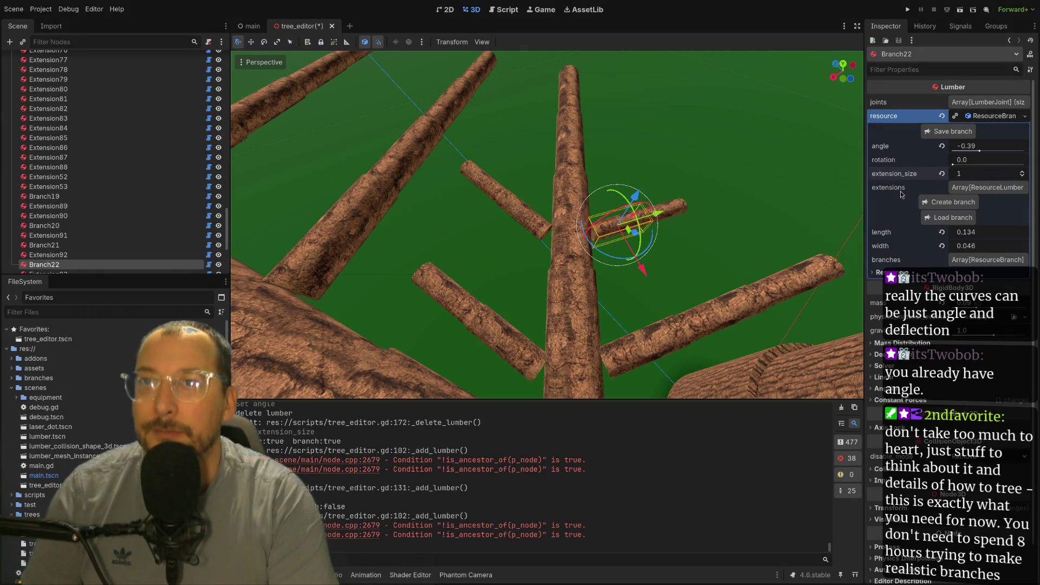
pyautogui.moveTo(952, 164); pyautogui.dragTo(1020, 164)
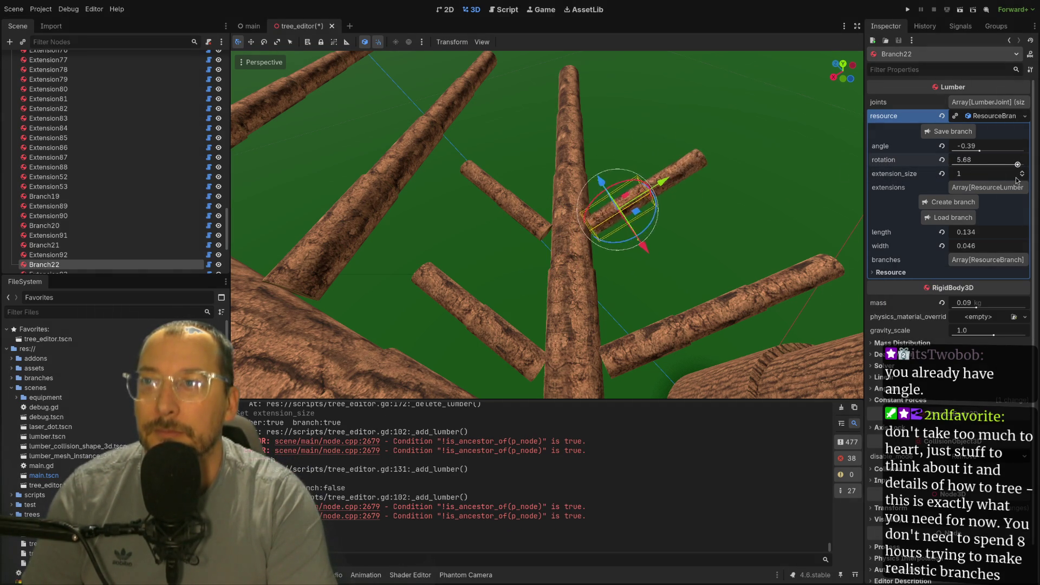
# - Reduce Branch19 to a single extension
pyautogui.click(726, 339)
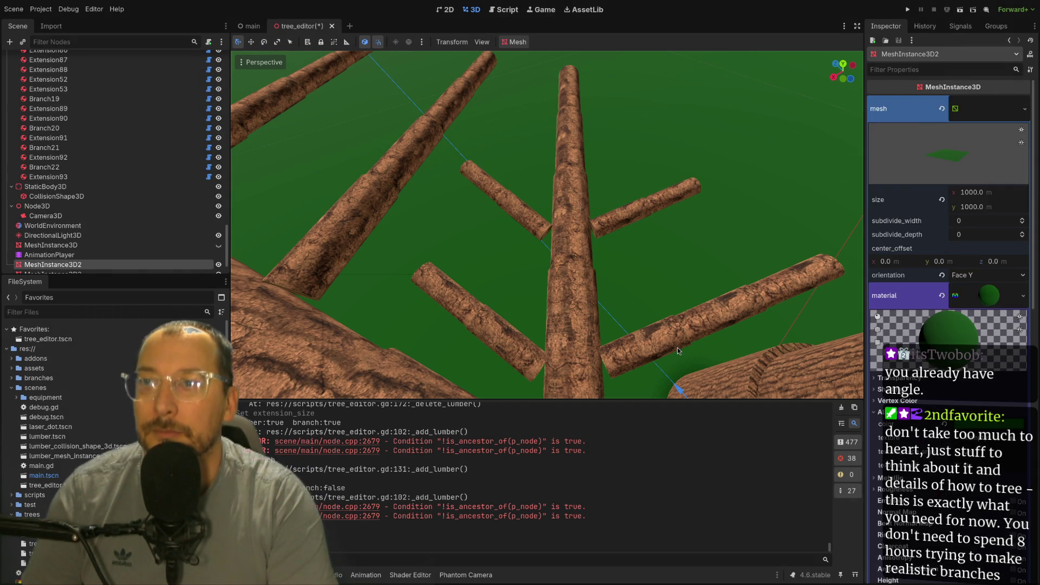
pyautogui.click(660, 346)
pyautogui.click(1018, 177)
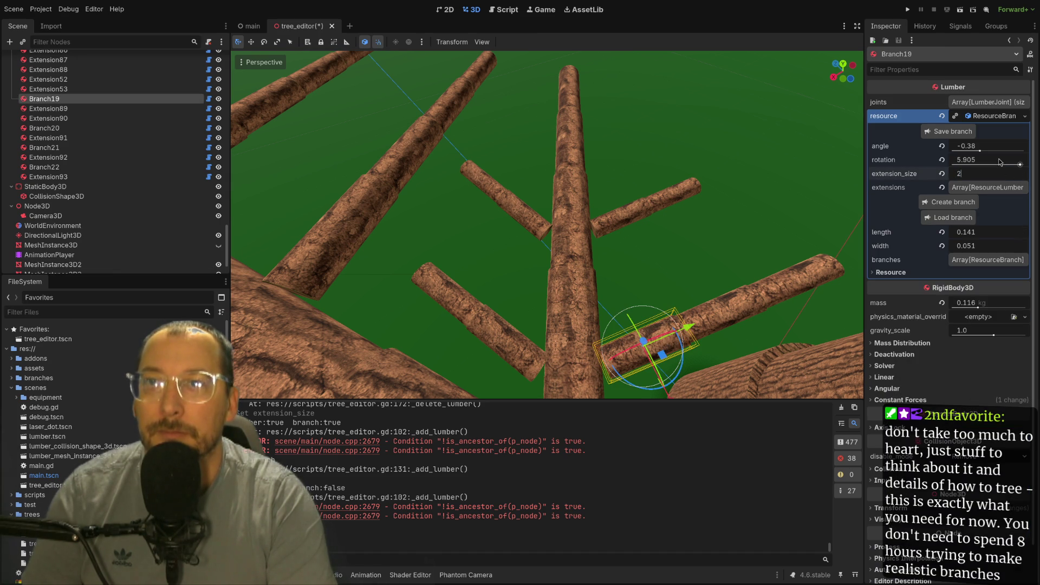
pyautogui.click(1021, 176)
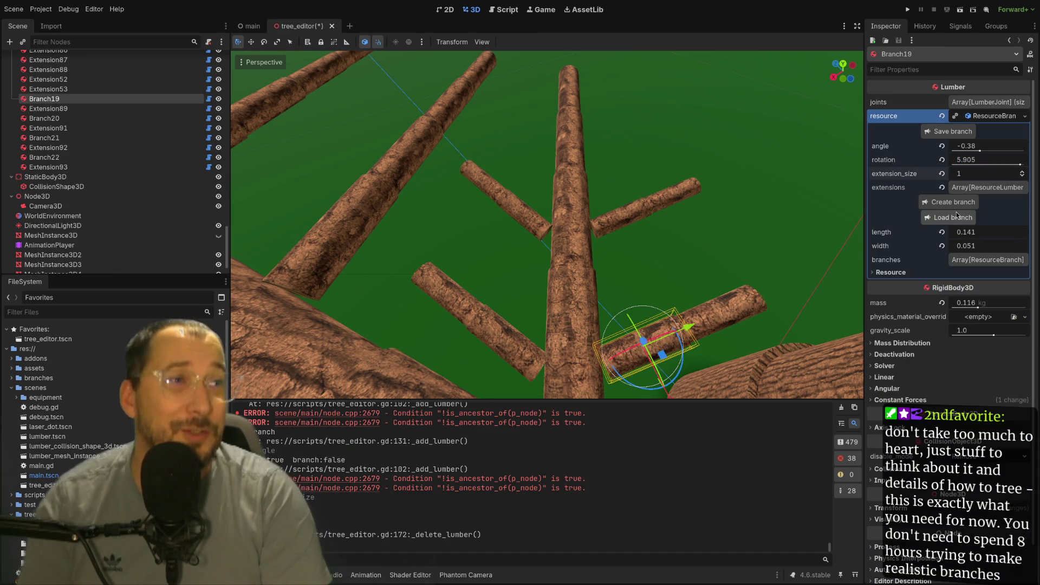
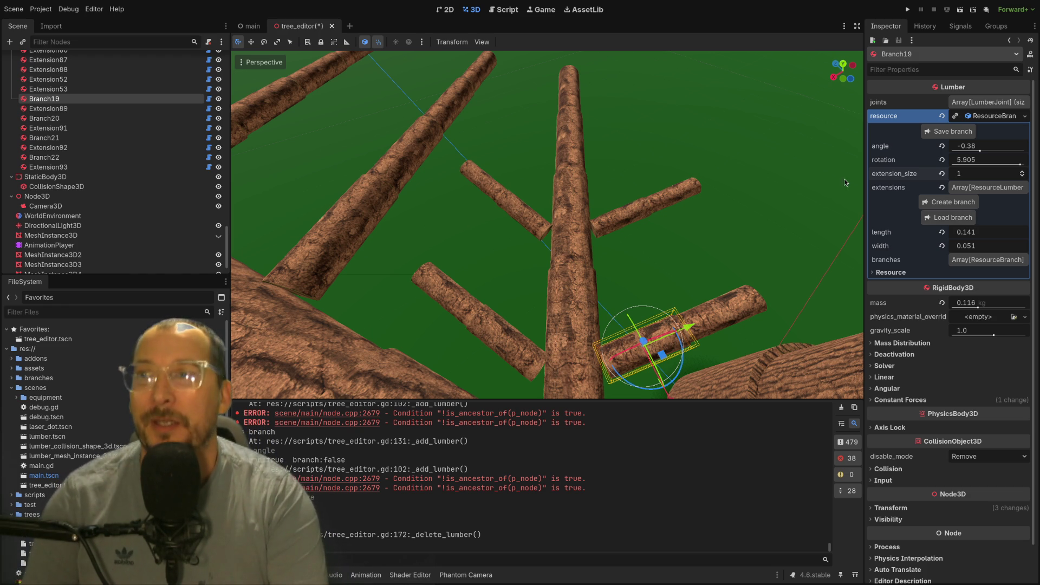
# - Select the trunk piece Extension32 and grow a new branch from it
pyautogui.click(550, 164)
pyautogui.click(581, 144)
pyautogui.press('f')
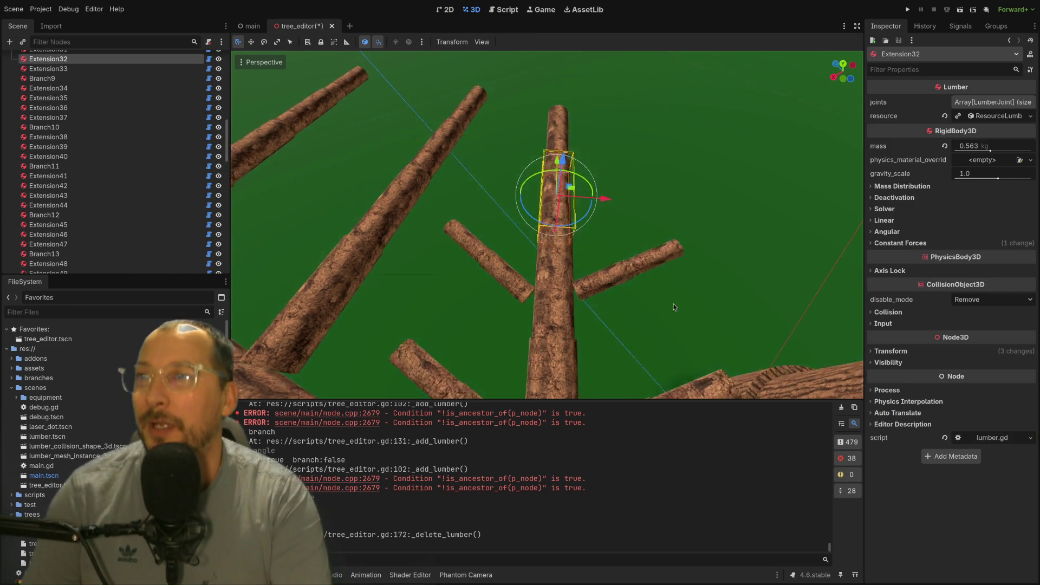
pyautogui.scroll(5, 628, 239)
pyautogui.scroll(3, 588, 243)
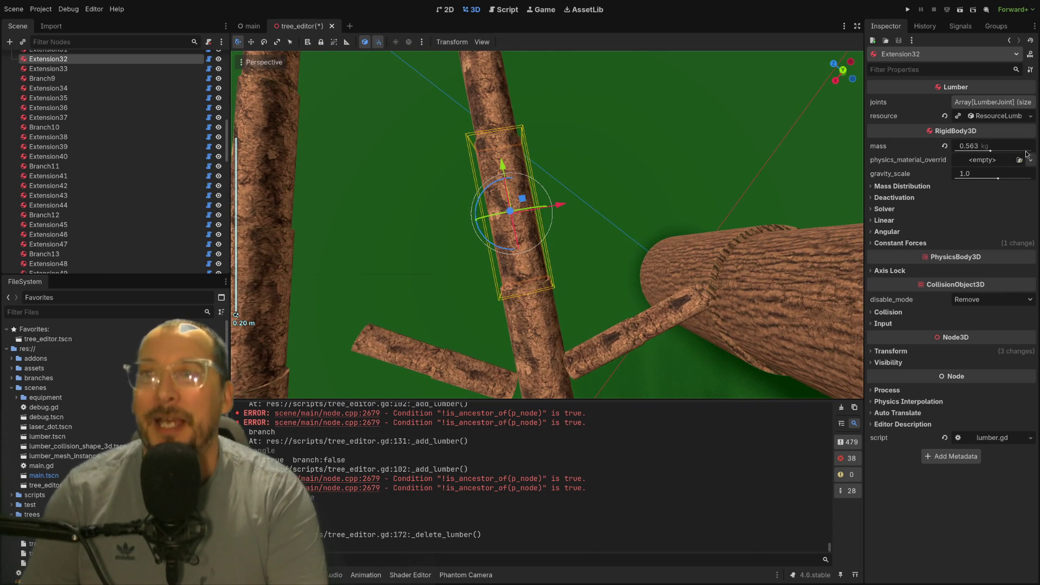
pyautogui.click(981, 115)
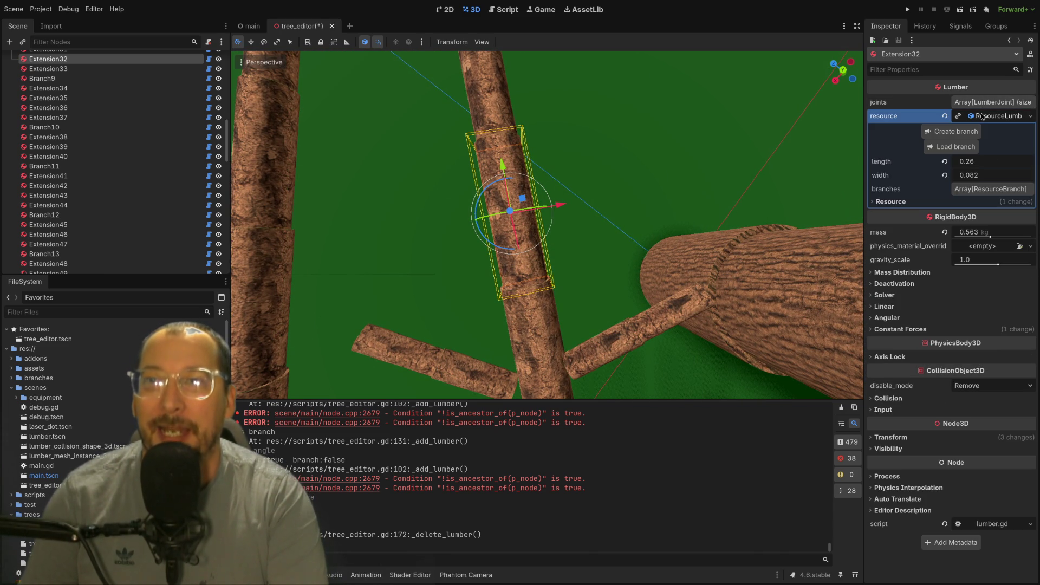
pyautogui.click(951, 135)
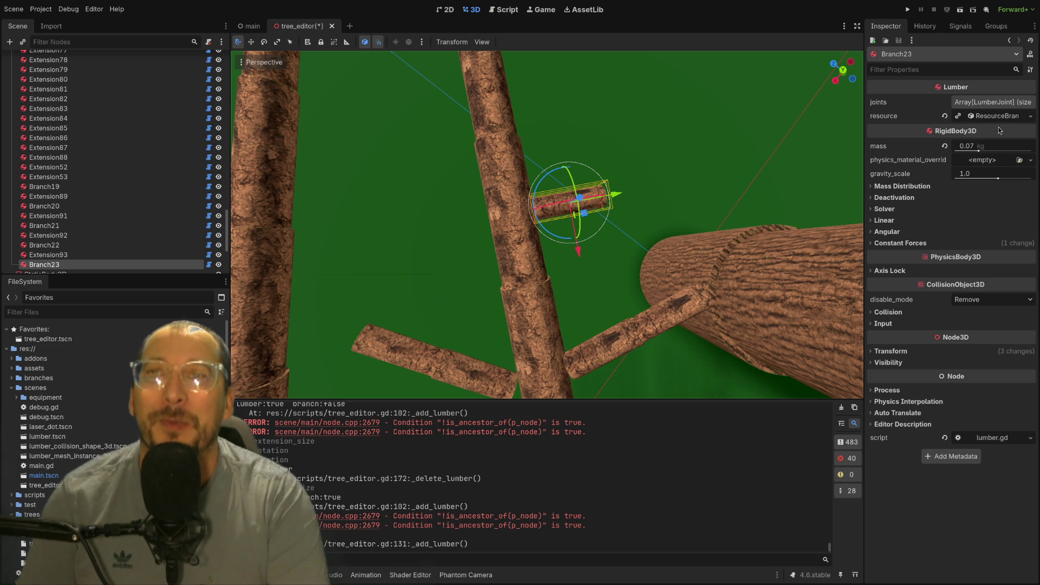
# - Give Branch23 one extension and tilt it to an angle of -0.56
pyautogui.click(1005, 106)
pyautogui.click(1005, 108)
pyautogui.click(997, 117)
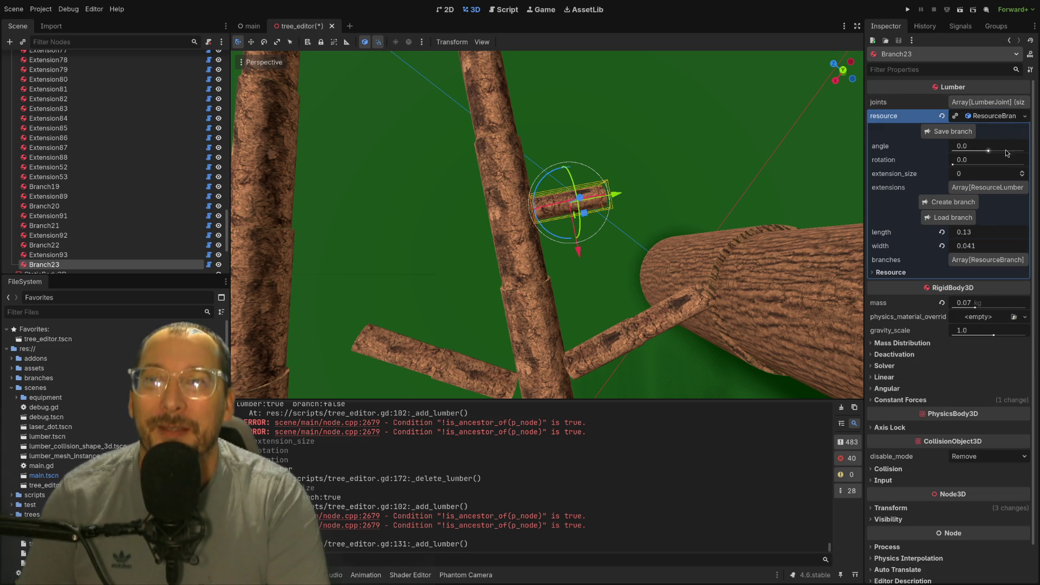
pyautogui.click(1020, 172)
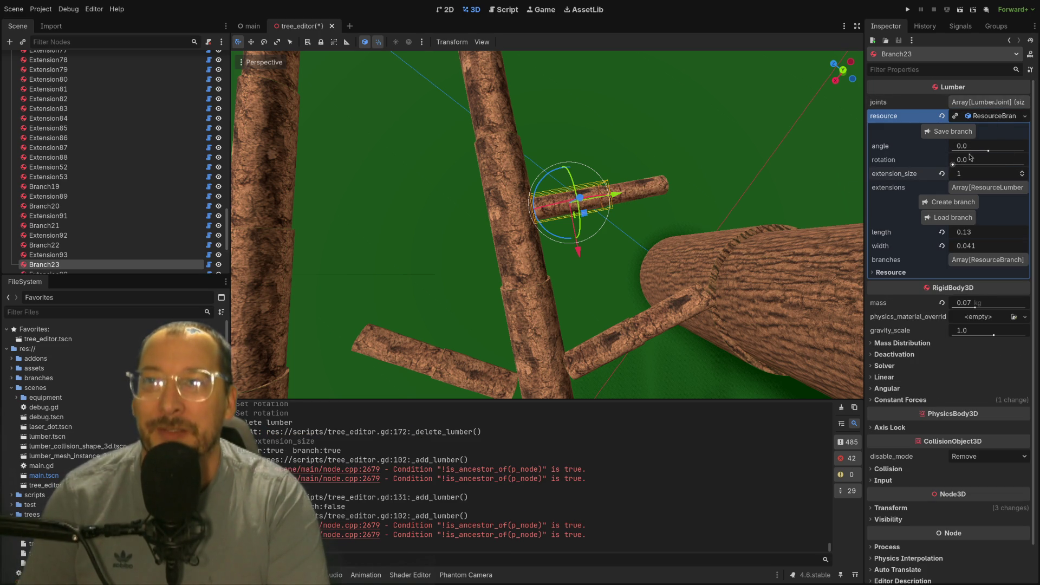
pyautogui.moveTo(987, 150)
pyautogui.mouseDown()
pyautogui.moveTo(975, 150)
pyautogui.moveTo(991, 165)
pyautogui.moveTo(1015, 165)
pyautogui.moveTo(983, 165)
pyautogui.moveTo(996, 169)
pyautogui.mouseUp()
pyautogui.click(540, 217)
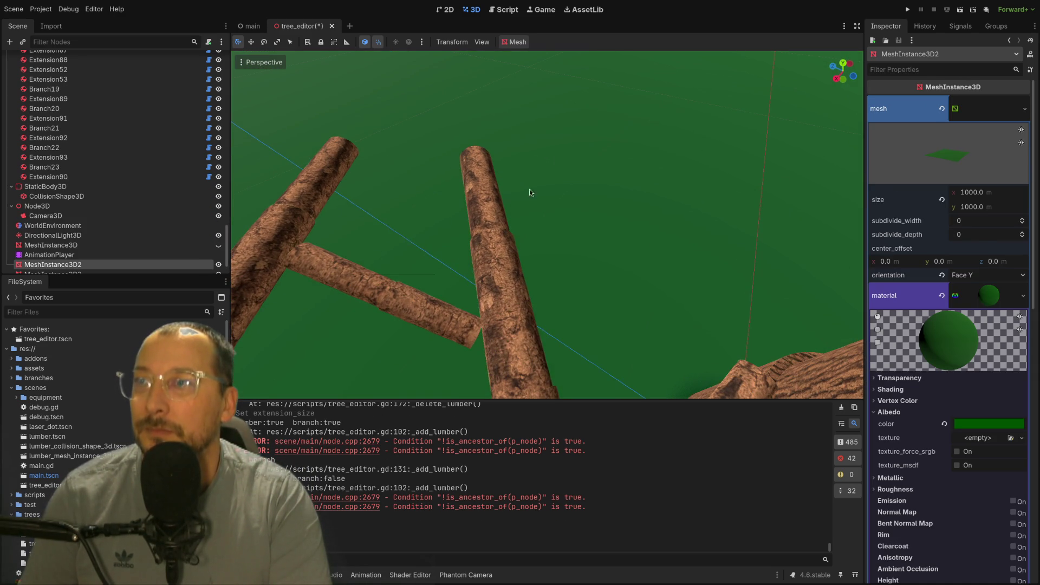
pyautogui.click(495, 275)
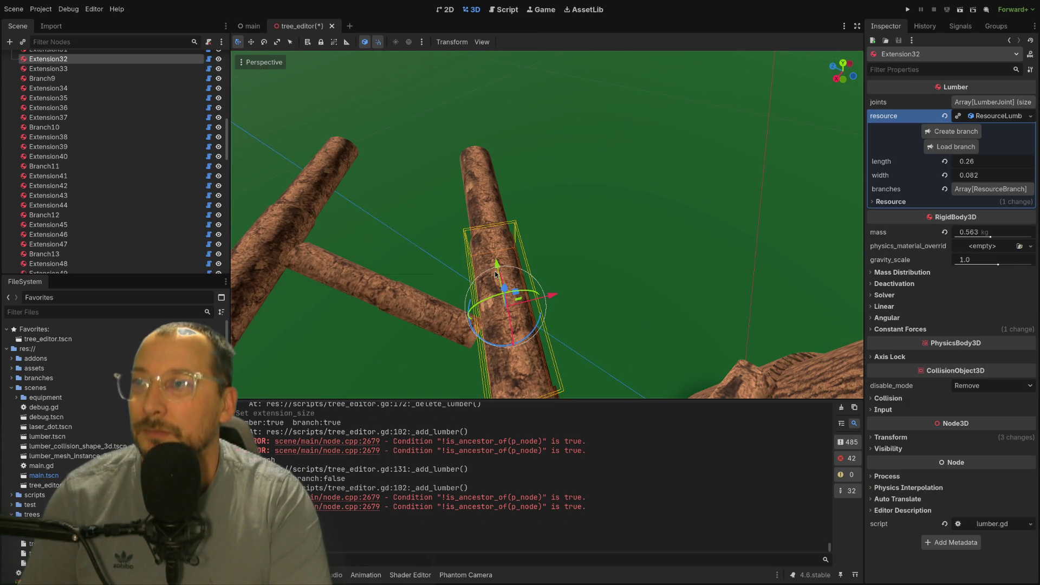
# - Grow Branch24 from Extension32 with one extension, tilted to -0.38 and spun around the trunk
pyautogui.click(961, 135)
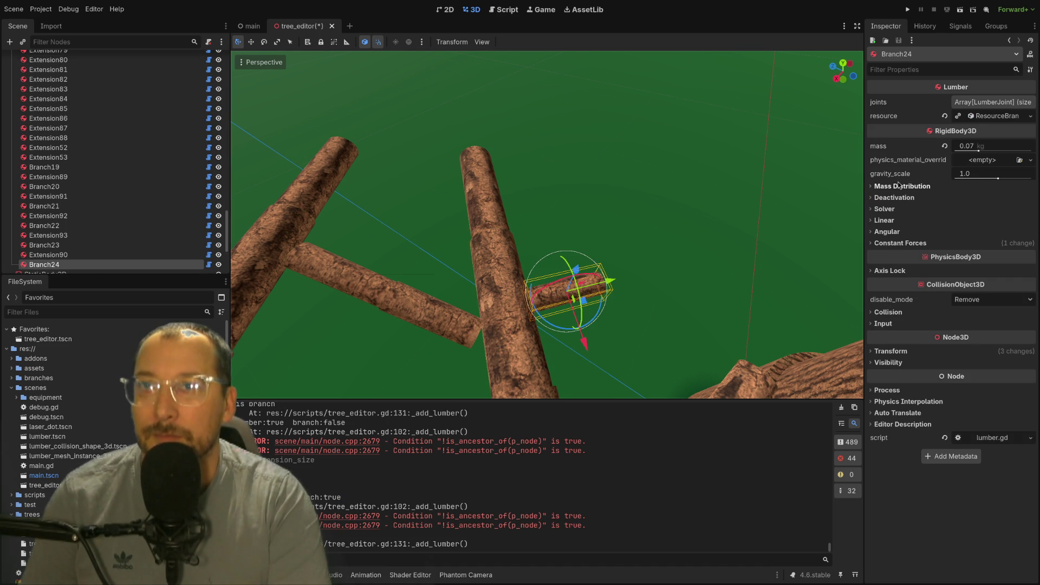
pyautogui.click(981, 117)
pyautogui.moveTo(988, 150); pyautogui.dragTo(979, 150)
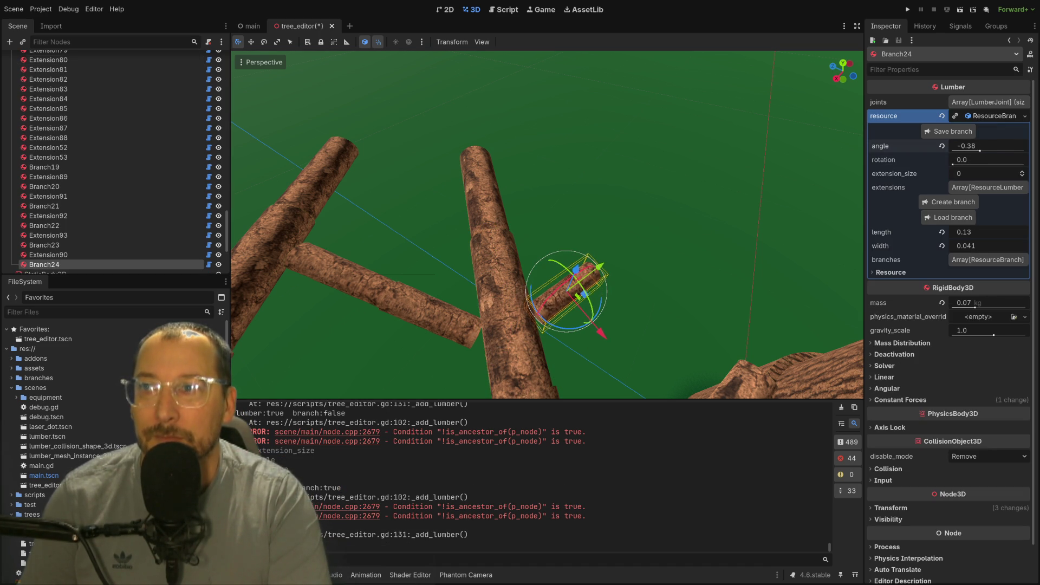
pyautogui.click(1020, 171)
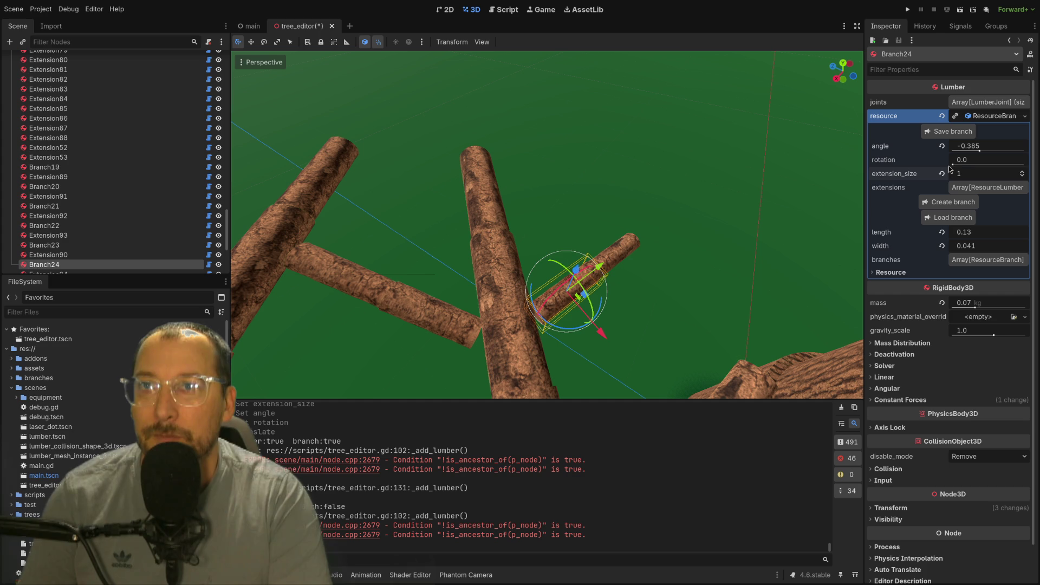
pyautogui.moveTo(952, 166); pyautogui.dragTo(1021, 162)
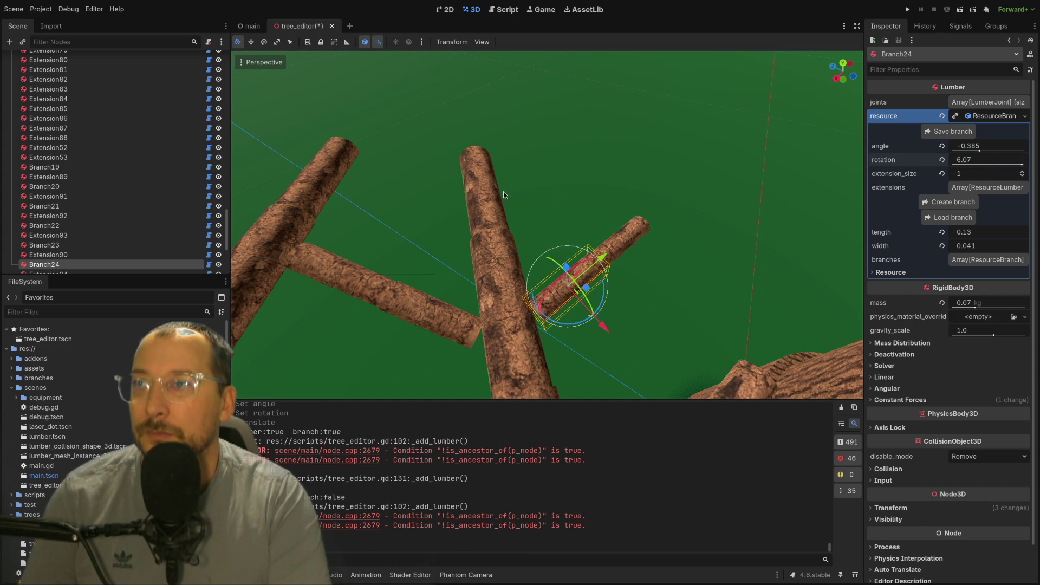
# - Grow a new branch, Branch25, from the upper trunk section Extension33
pyautogui.click(509, 194)
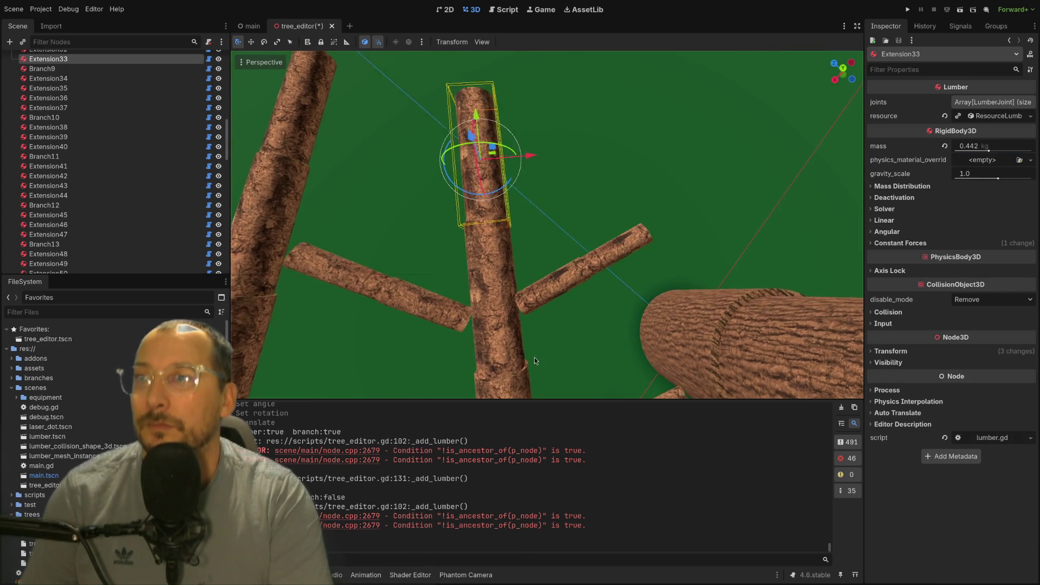
pyautogui.click(998, 116)
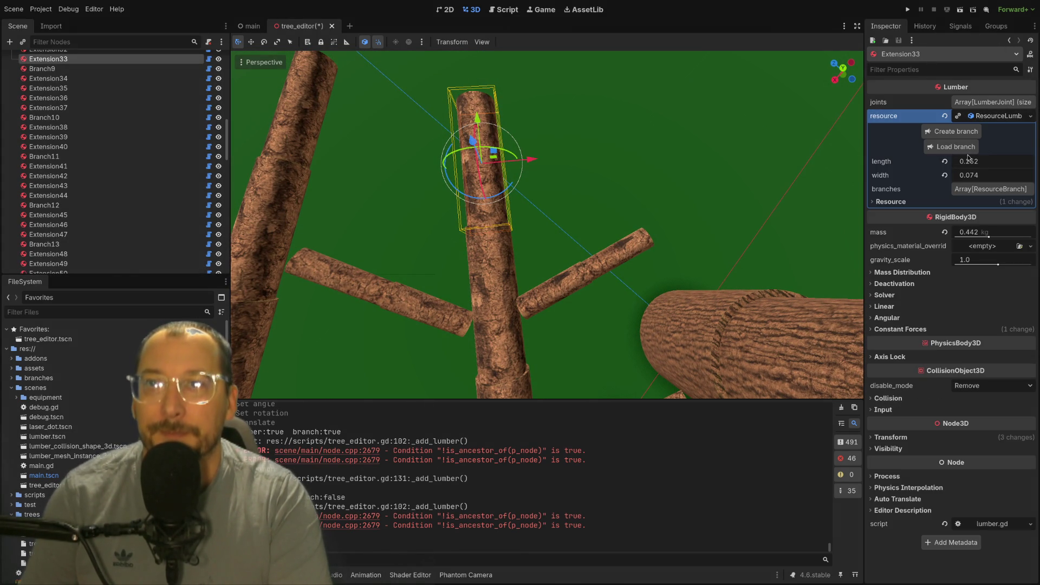
pyautogui.click(966, 133)
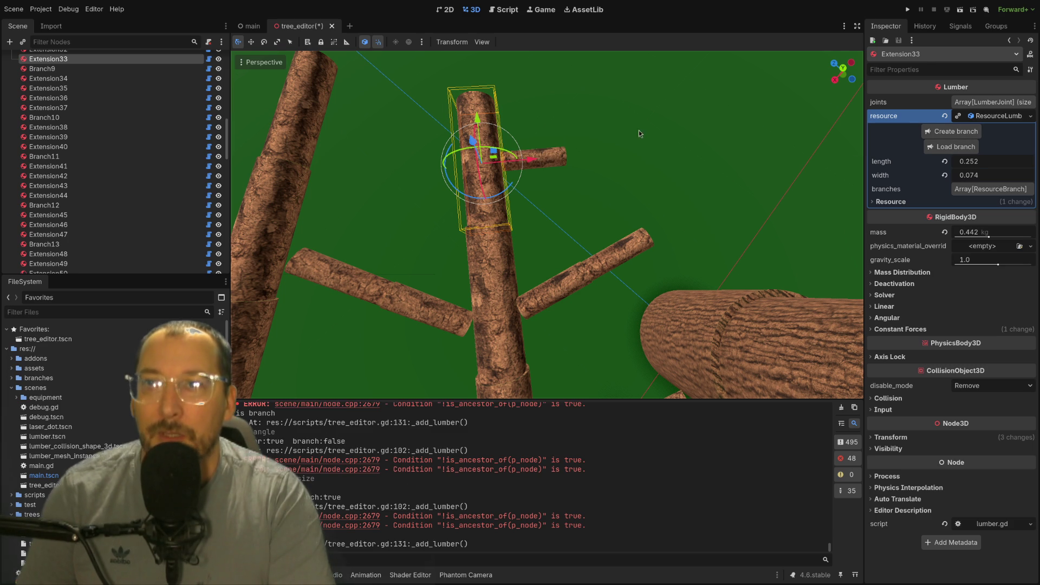
pyautogui.click(544, 145)
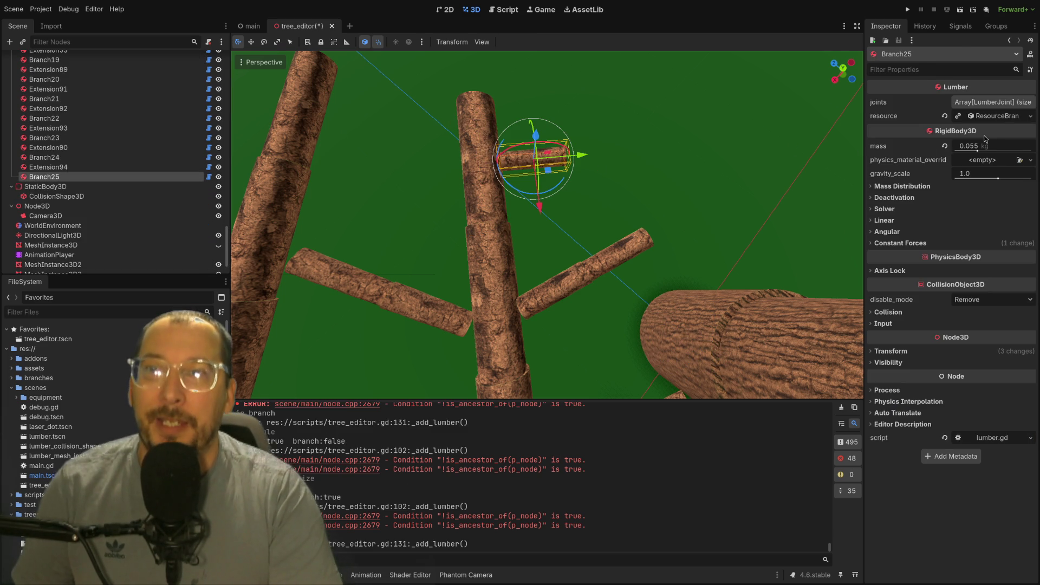
# - Give Branch25 one extension and tilt it to an angle of -0.479
pyautogui.click(1002, 119)
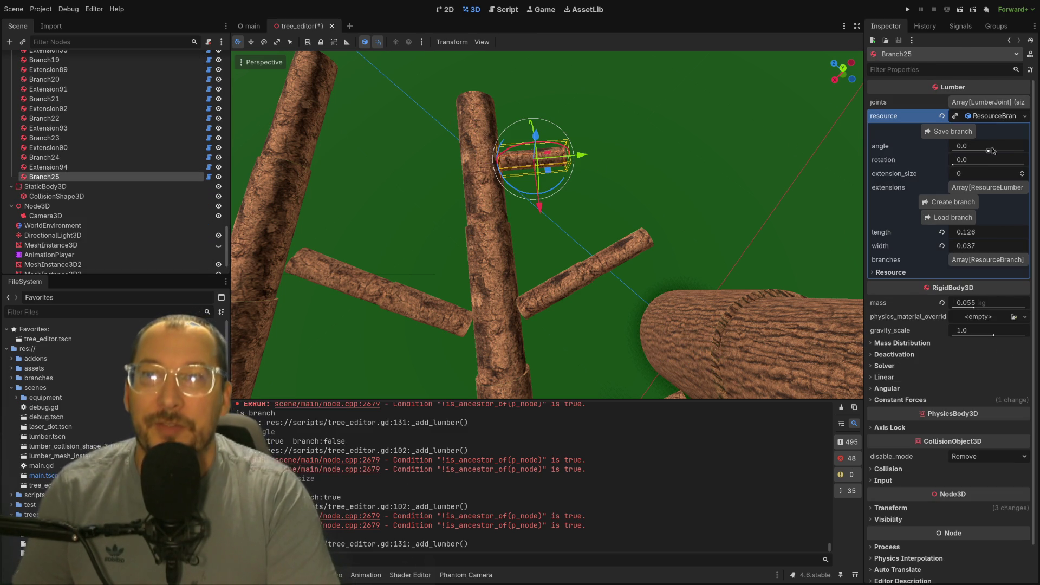
pyautogui.click(1020, 175)
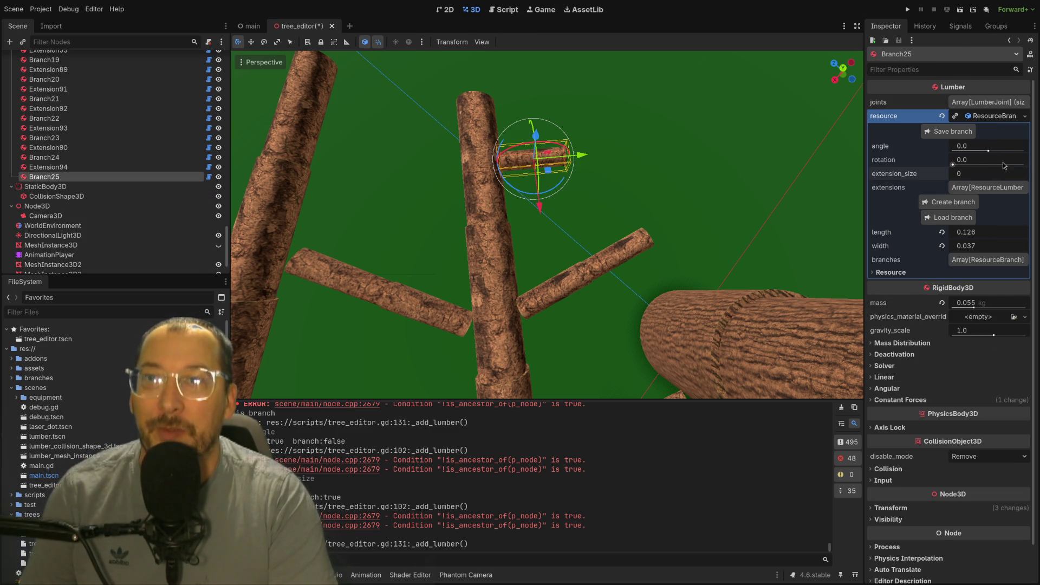
pyautogui.click(1022, 173)
pyautogui.click(1021, 173)
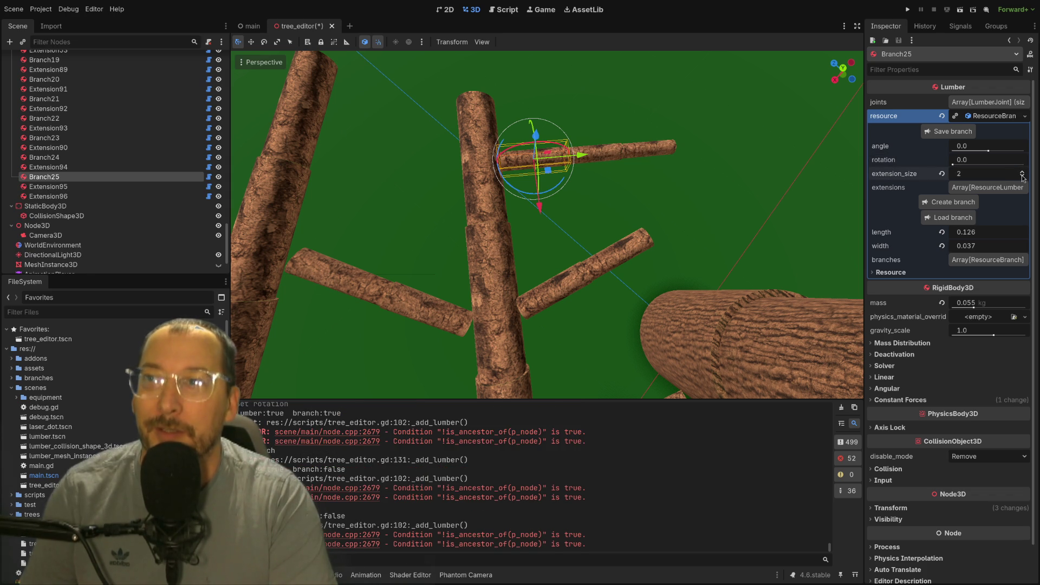
pyautogui.click(1022, 176)
pyautogui.moveTo(988, 153)
pyautogui.mouseDown()
pyautogui.moveTo(954, 164)
pyautogui.moveTo(1023, 164)
pyautogui.mouseUp()
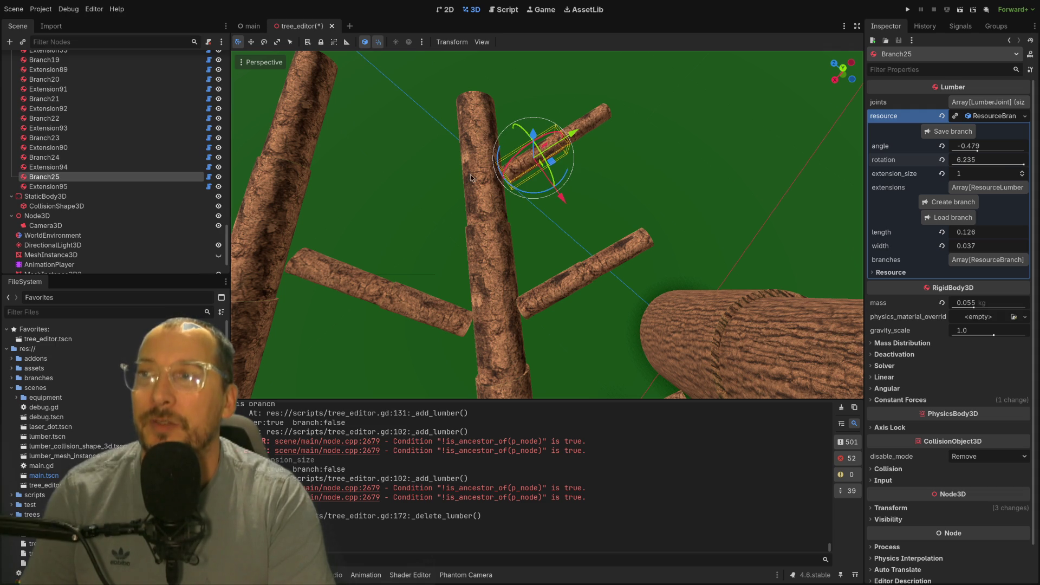
pyautogui.click(470, 177)
pyautogui.click(485, 156)
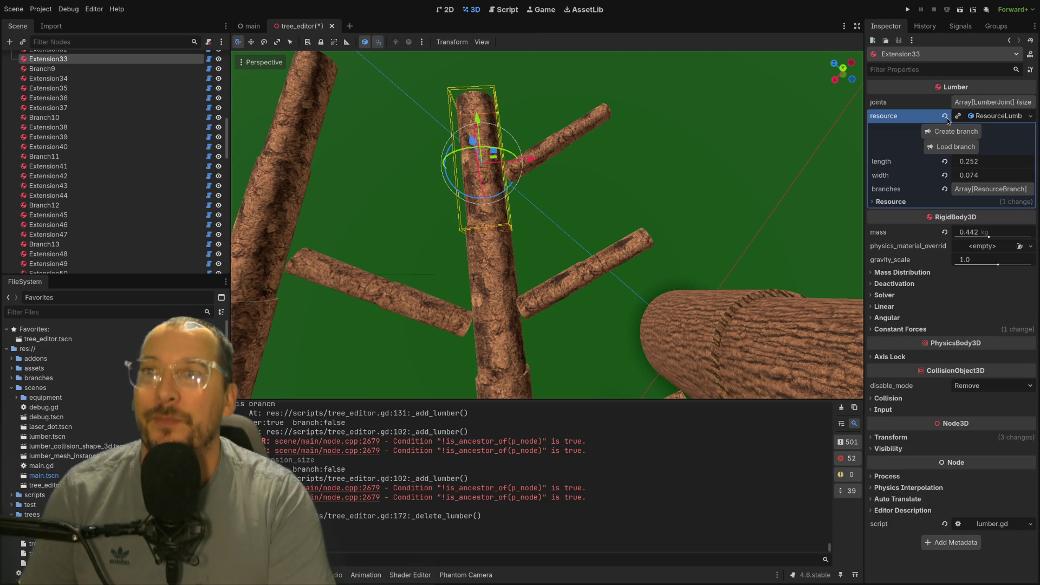
# - Grow a short Branch26 from Extension33 and adjust its tilt angle
pyautogui.click(967, 128)
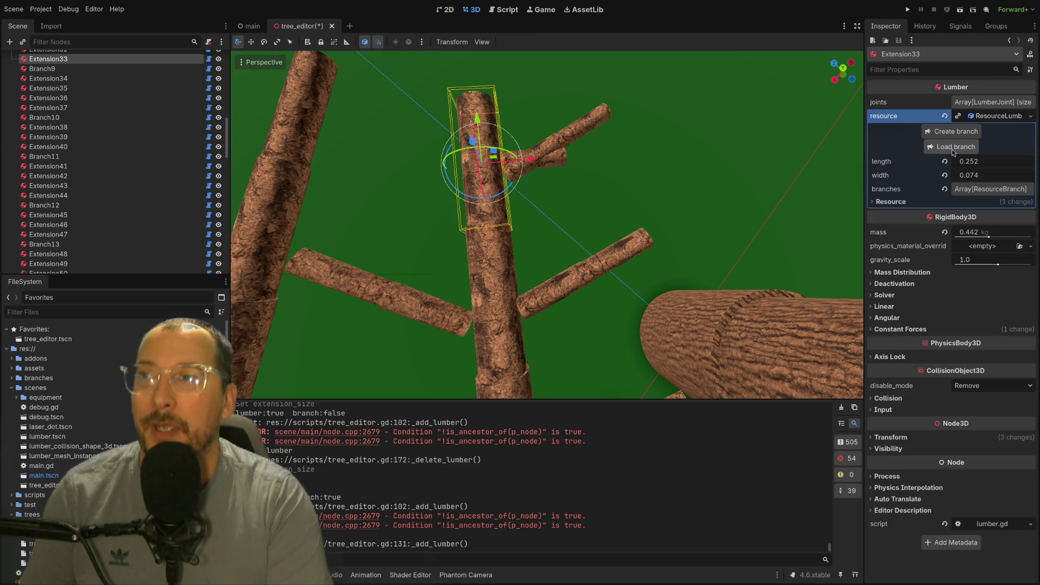
pyautogui.click(561, 170)
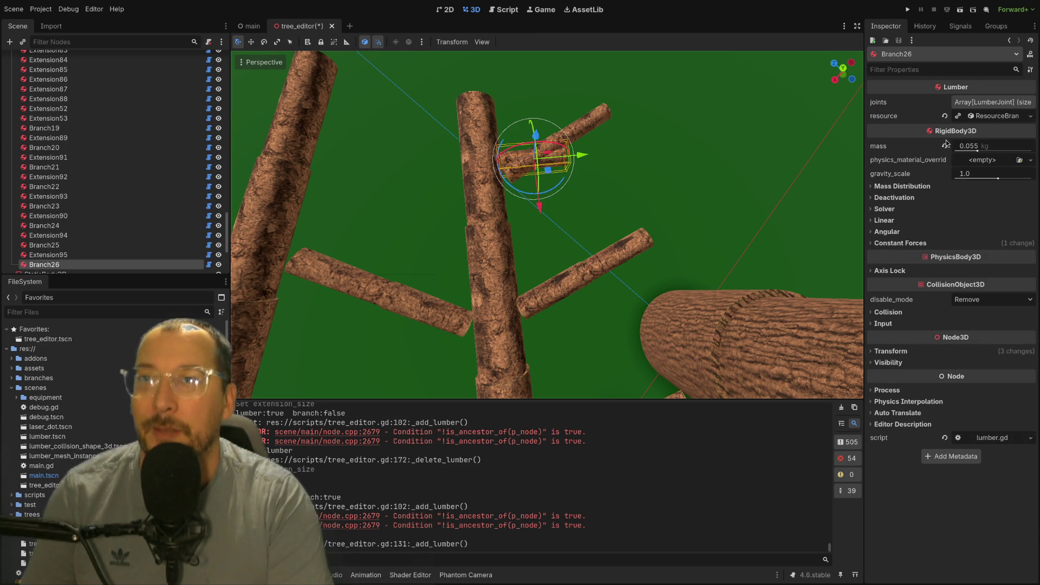
pyautogui.click(1030, 116)
pyautogui.click(994, 116)
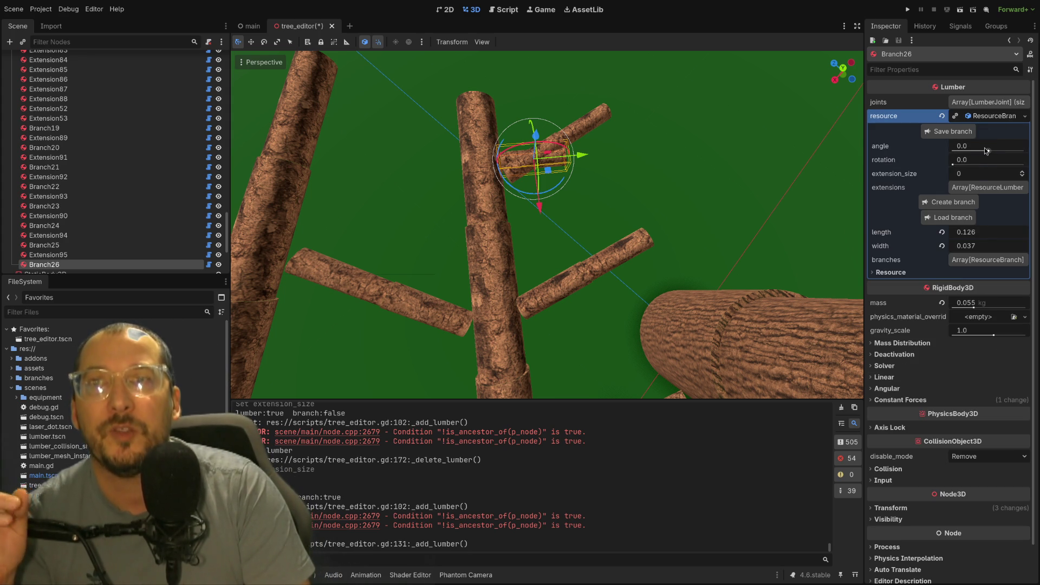
pyautogui.moveTo(979, 152)
pyautogui.mouseDown()
pyautogui.moveTo(964, 164)
pyautogui.moveTo(993, 164)
pyautogui.mouseUp()
pyautogui.scroll(5, 607, 220)
pyautogui.moveTo(608, 220); pyautogui.dragTo(723, 183)
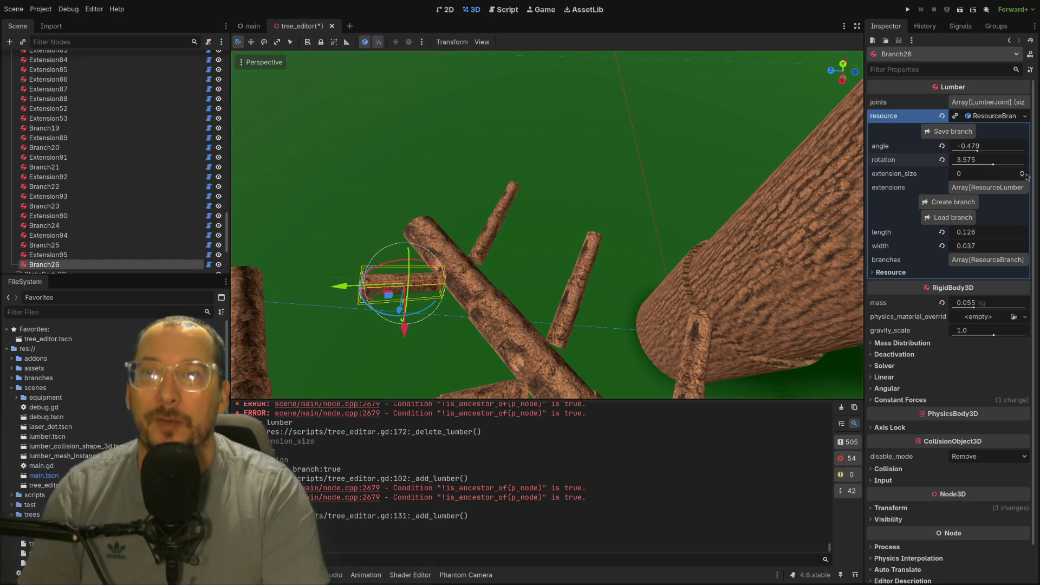
# - Remove the extension from Branch25, setting its extension_size to 0
pyautogui.click(471, 237)
pyautogui.click(489, 241)
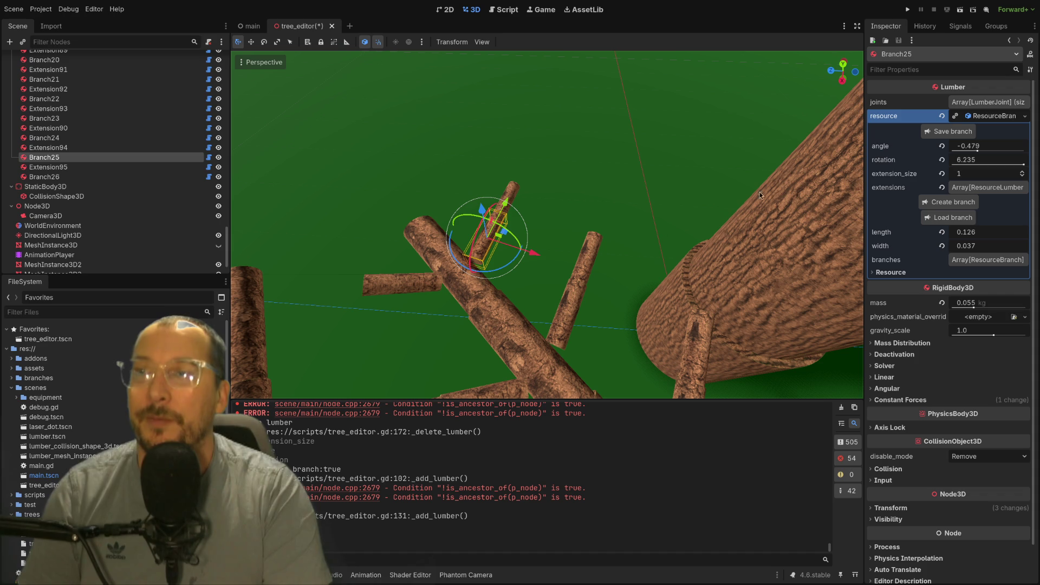
pyautogui.click(1022, 176)
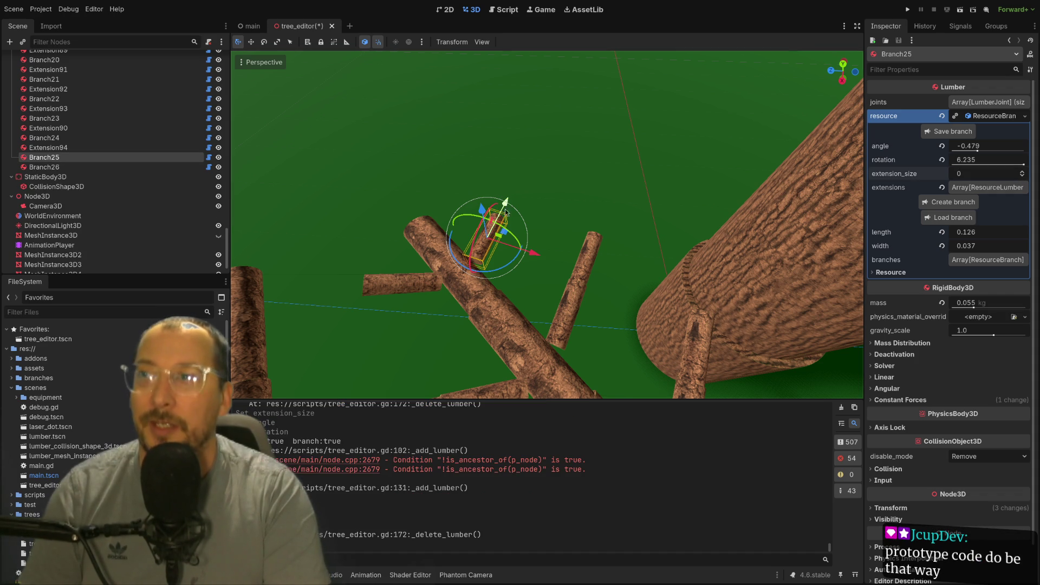
pyautogui.scroll(-2, 601, 243)
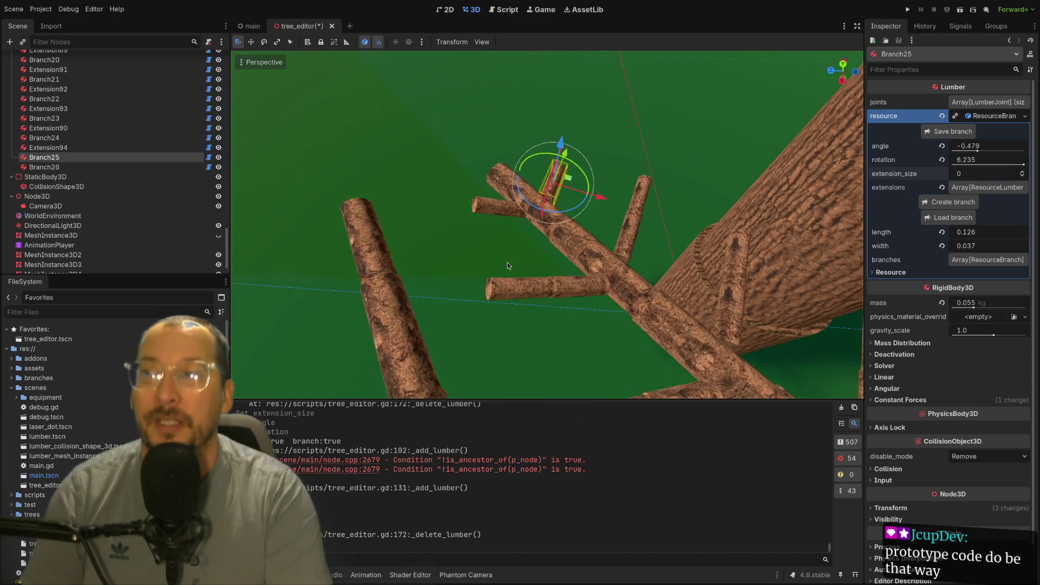
pyautogui.scroll(-1, 655, 217)
# - Orbit the view to inspect the branches from above and from a low side angle
pyautogui.moveTo(654, 217); pyautogui.dragTo(720, 304)
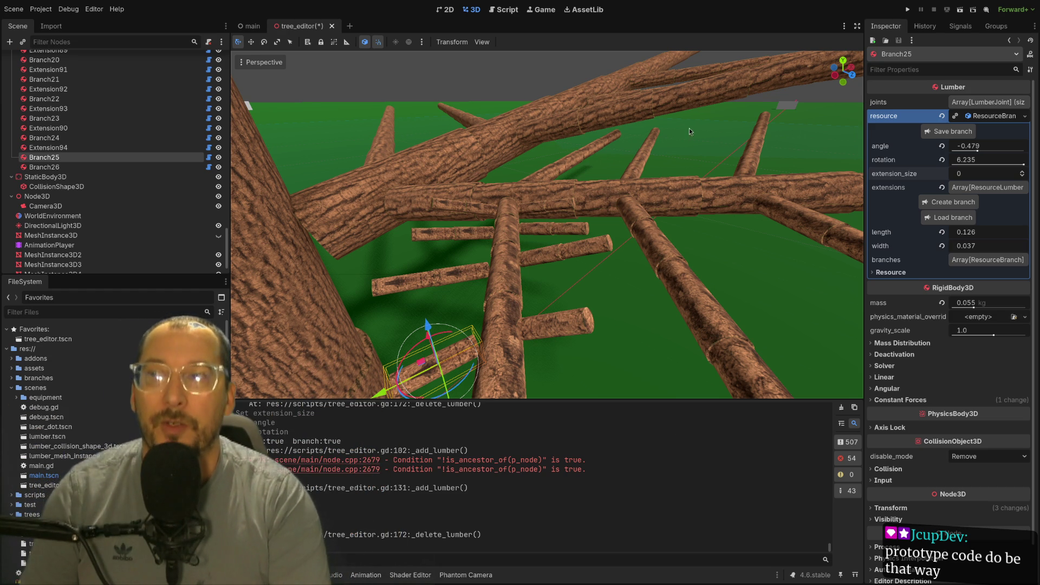
pyautogui.moveTo(574, 325)
pyautogui.mouseDown()
pyautogui.moveTo(595, 282)
pyautogui.moveTo(544, 359)
pyautogui.moveTo(635, 268)
pyautogui.moveTo(674, 181)
pyautogui.mouseUp()
pyautogui.click(688, 158)
pyautogui.moveTo(755, 147)
pyautogui.mouseDown()
pyautogui.moveTo(658, 149)
pyautogui.moveTo(602, 235)
pyautogui.moveTo(547, 255)
pyautogui.moveTo(610, 234)
pyautogui.mouseUp()
pyautogui.moveTo(599, 190)
pyautogui.mouseDown()
pyautogui.moveTo(639, 271)
pyautogui.moveTo(687, 246)
pyautogui.mouseUp()
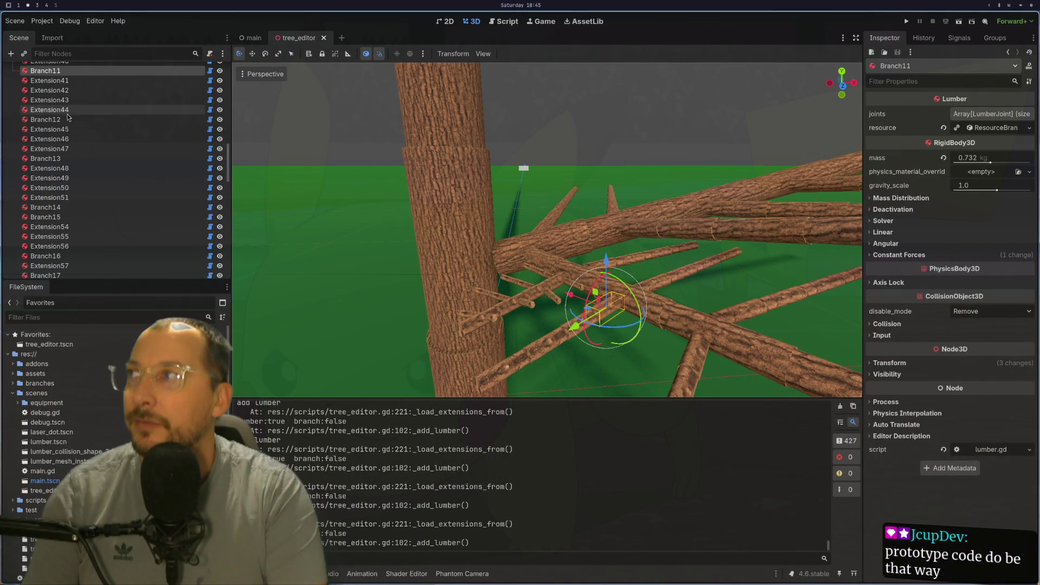
# - Select the TreeEditor root node and run the tree_editor scene in a game window
pyautogui.scroll(2, 139, 112)
pyautogui.moveTo(232, 150); pyautogui.dragTo(235, 50)
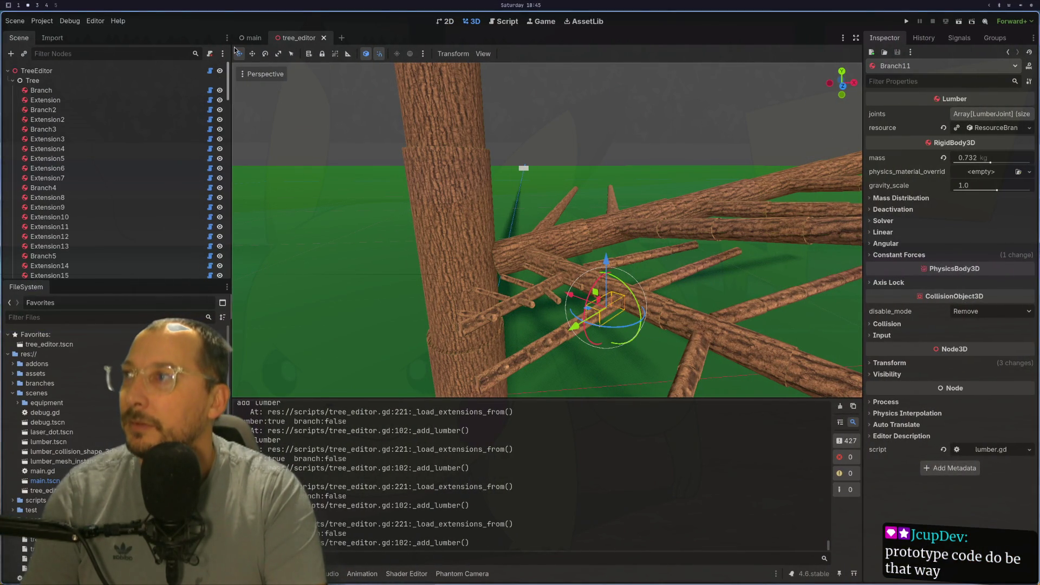
pyautogui.click(97, 71)
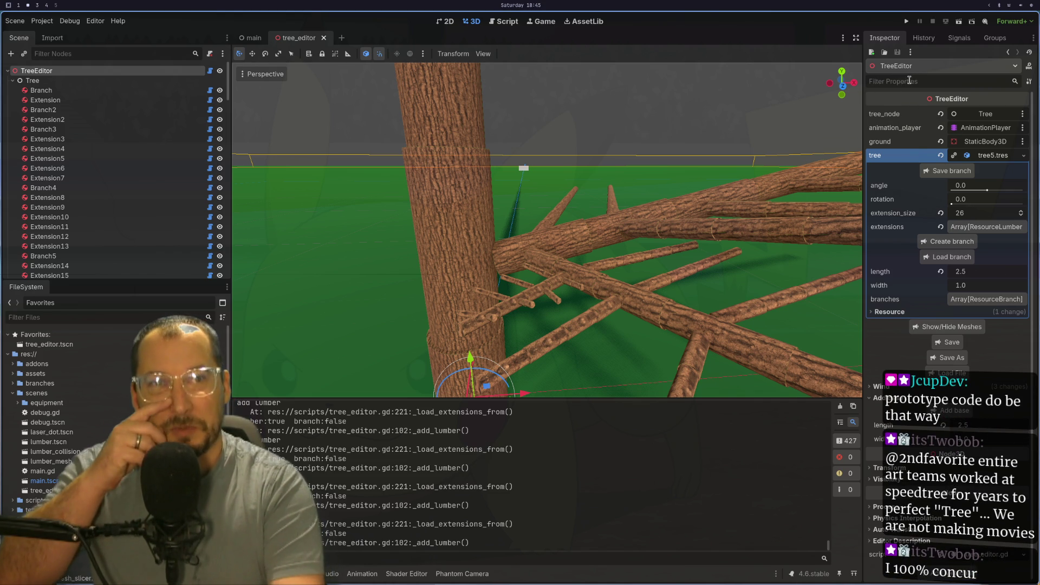
pyautogui.click(956, 25)
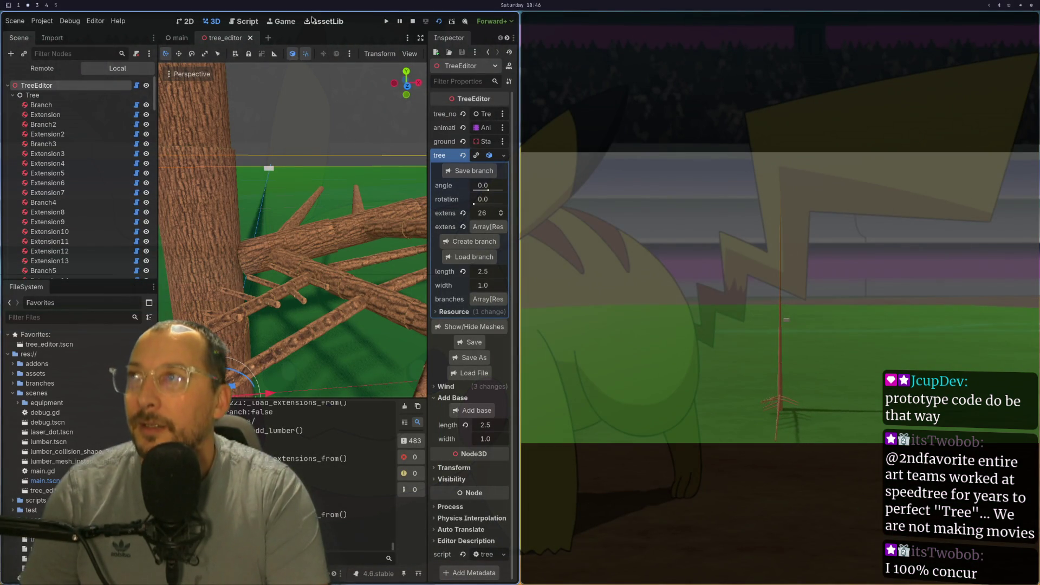
# - View the running game with editor camera control, toggling fullscreen on and back off
pyautogui.click(292, 26)
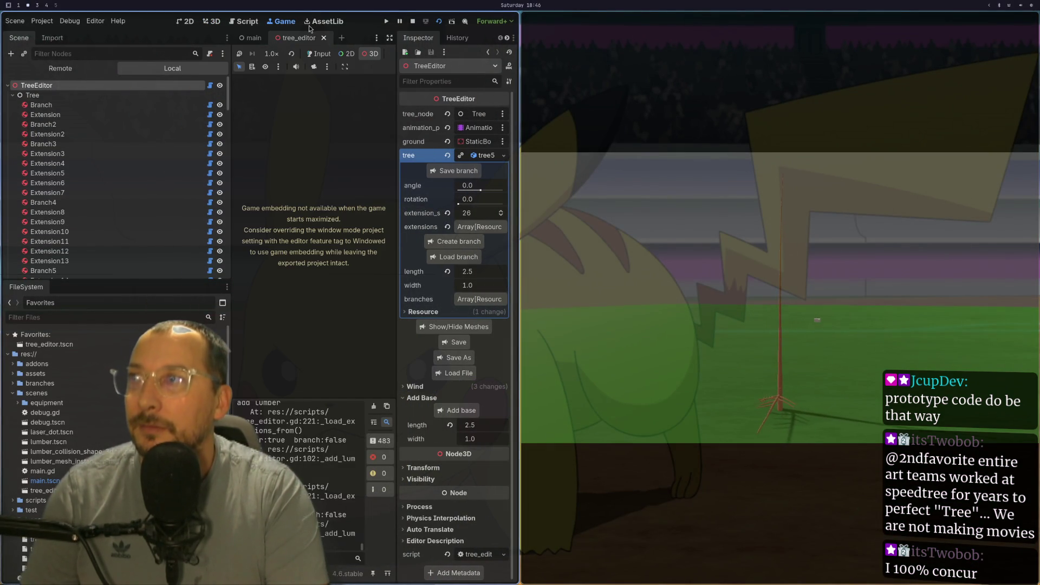
pyautogui.click(313, 68)
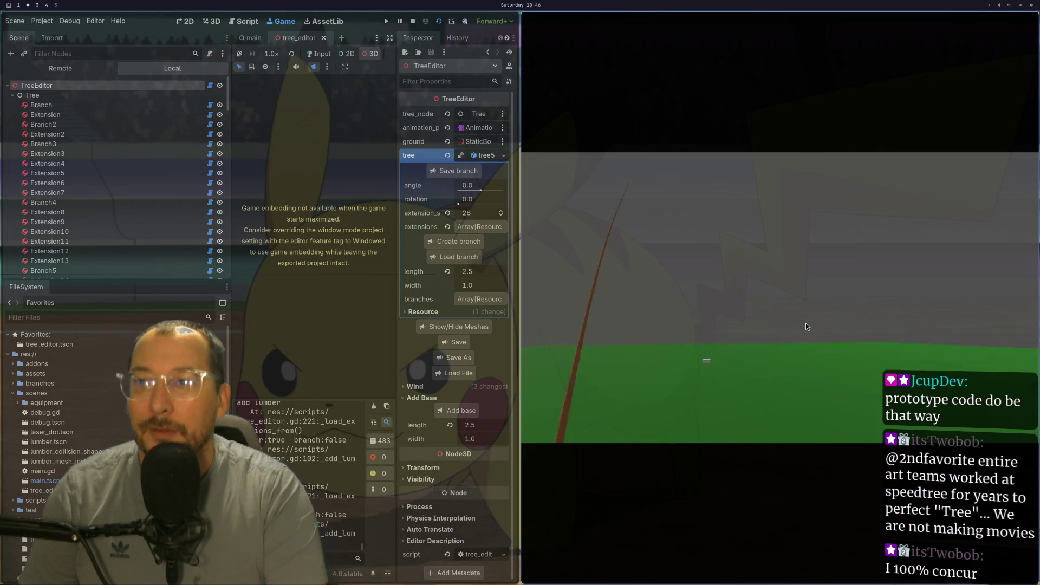
pyautogui.press('super+f')
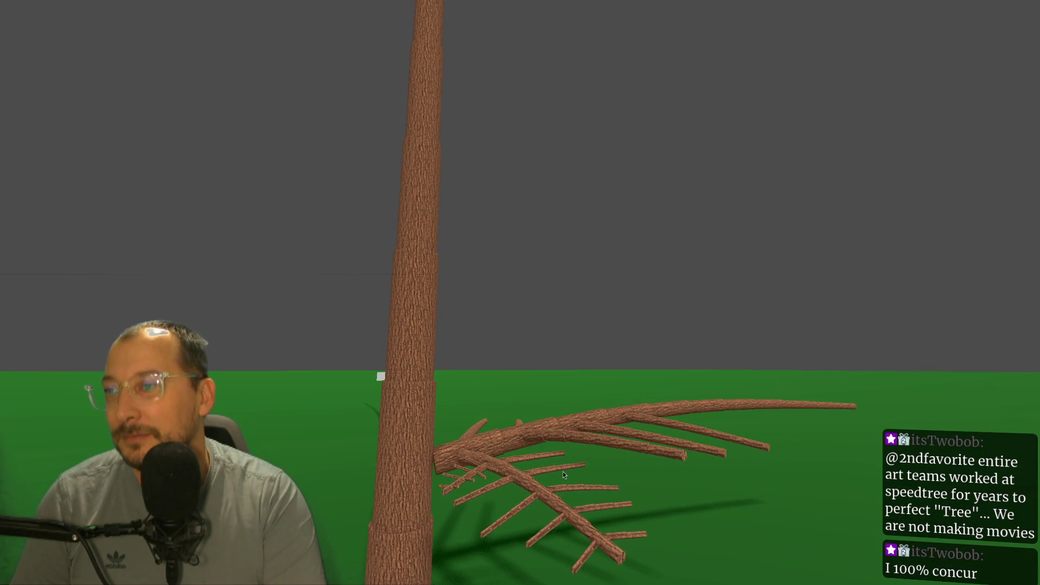
pyautogui.press('super+f')
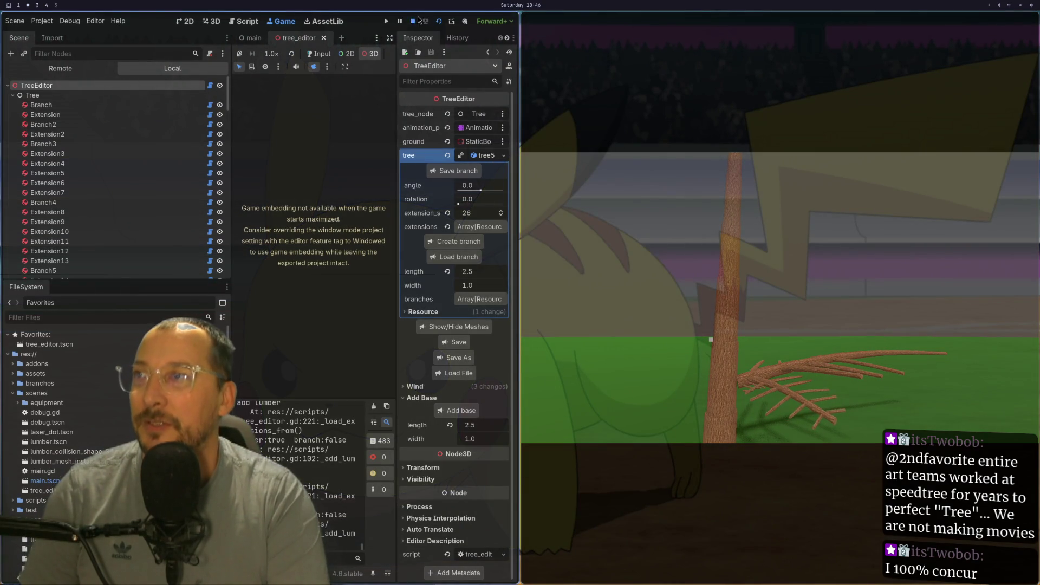
# - Switch between desktop workspaces and return to the Godot 3D scene view
pyautogui.press('super+3')
pyautogui.press('super+2')
pyautogui.press('super+3')
pyautogui.press('super+2')
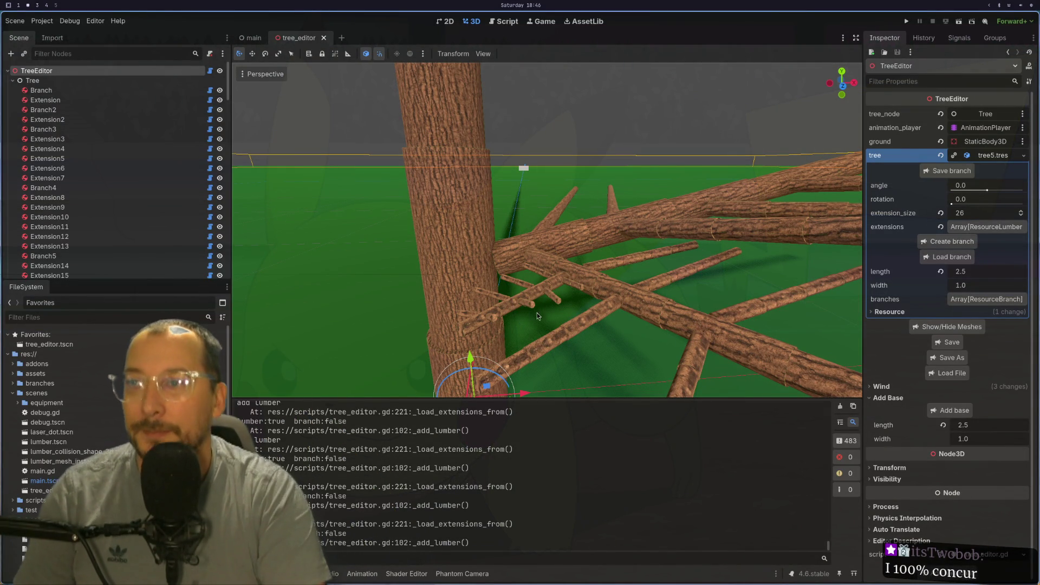
# - Select the Branch11 log and sprout the short Branch27 from it
pyautogui.click(583, 303)
pyautogui.click(596, 303)
pyautogui.scroll(3, 596, 303)
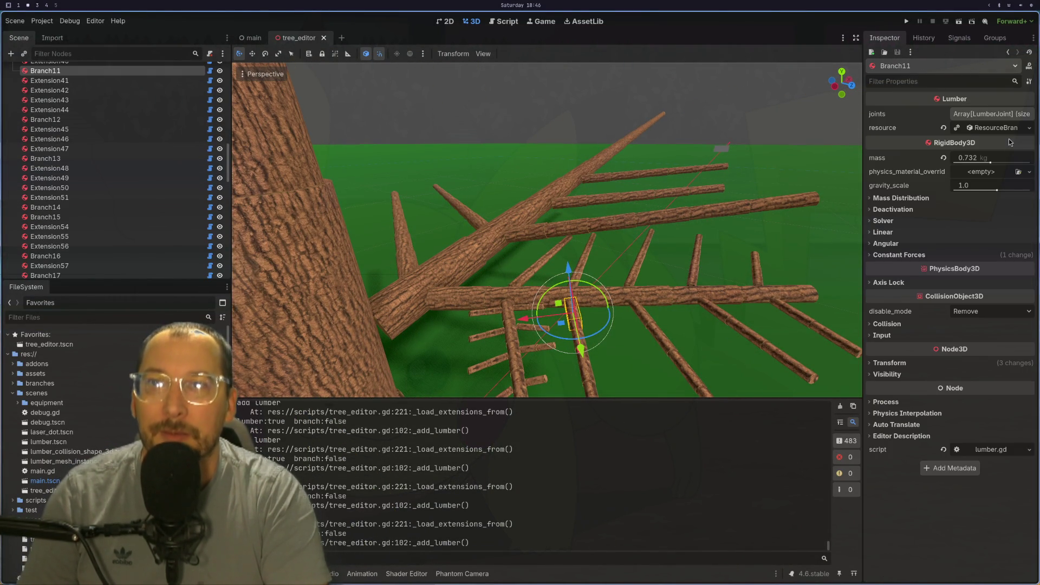
pyautogui.click(1006, 131)
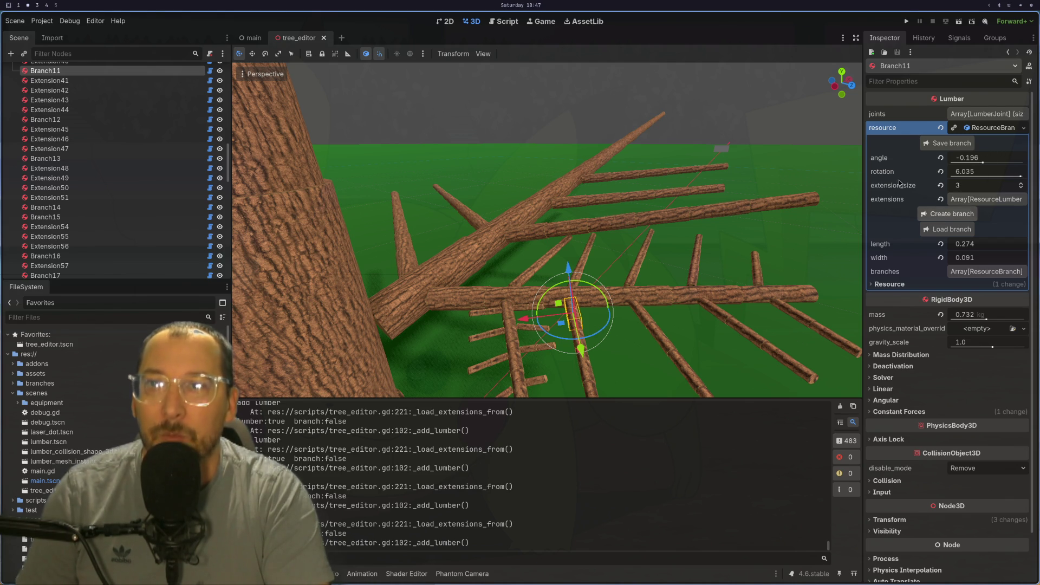
pyautogui.scroll(3, 723, 129)
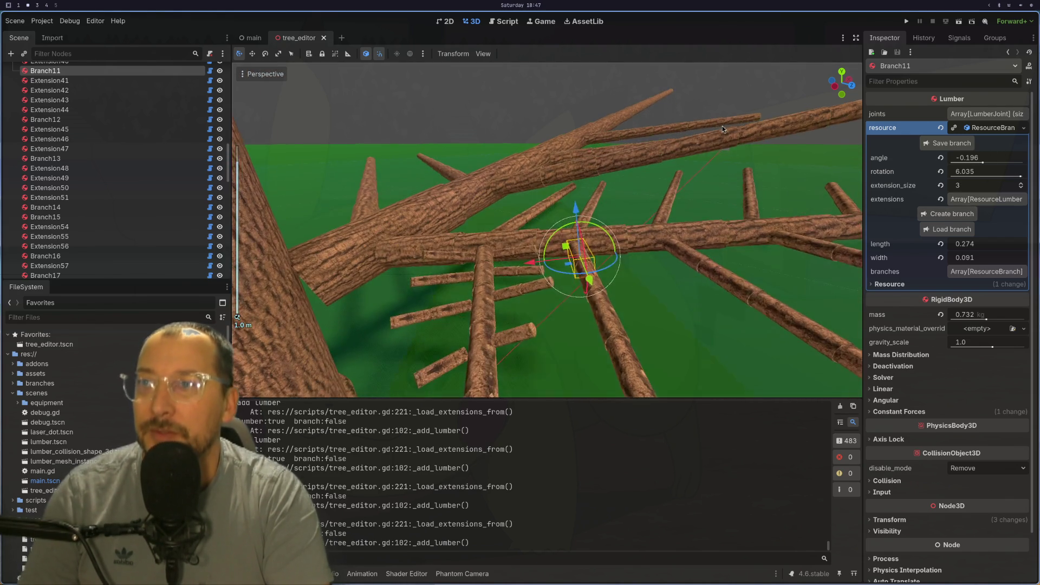
pyautogui.moveTo(722, 125)
pyautogui.mouseDown()
pyautogui.moveTo(664, 93)
pyautogui.moveTo(685, 179)
pyautogui.moveTo(624, 212)
pyautogui.moveTo(666, 284)
pyautogui.moveTo(635, 317)
pyautogui.moveTo(644, 296)
pyautogui.moveTo(779, 239)
pyautogui.moveTo(801, 195)
pyautogui.mouseUp()
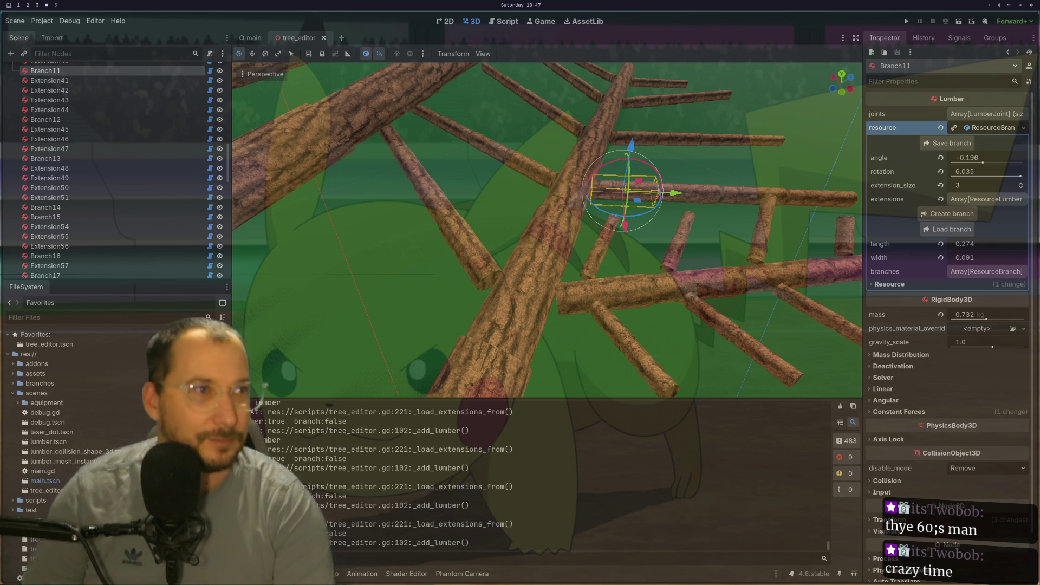
pyautogui.scroll(5, 692, 201)
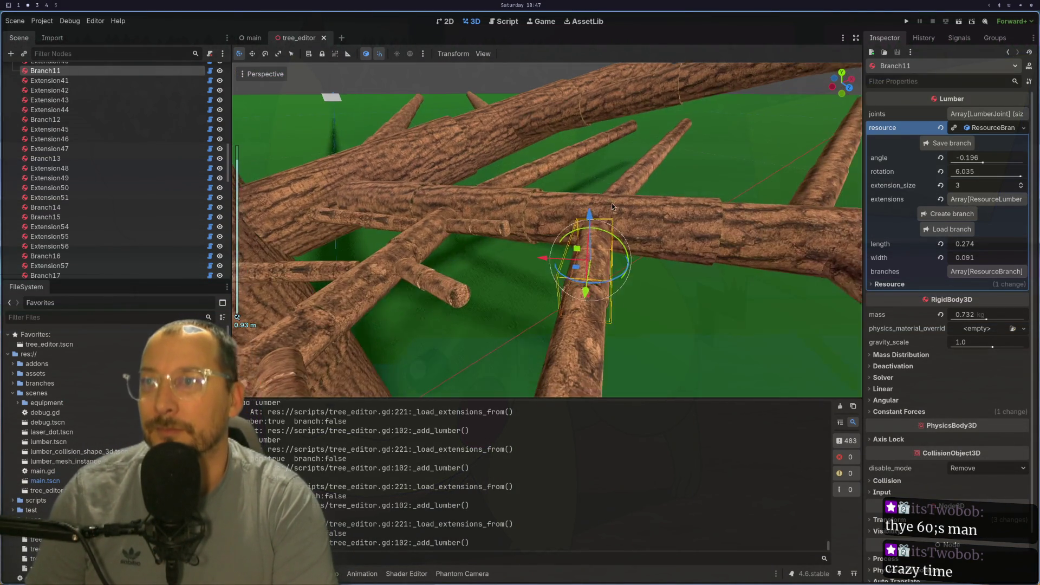
pyautogui.scroll(-1, 613, 207)
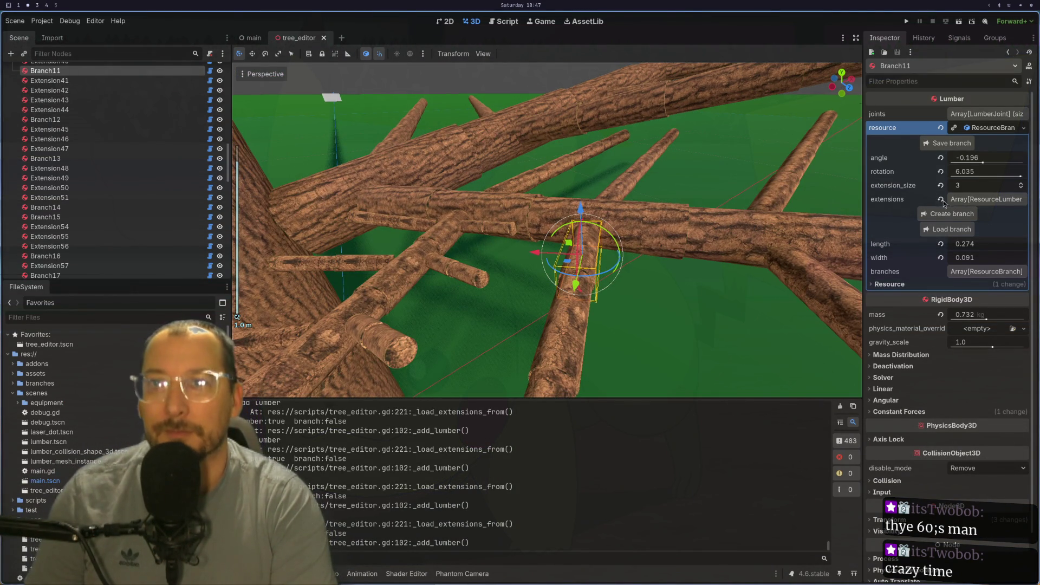
pyautogui.click(953, 216)
pyautogui.moveTo(665, 274); pyautogui.dragTo(704, 272)
pyautogui.moveTo(601, 256)
pyautogui.mouseDown()
pyautogui.moveTo(650, 258)
pyautogui.moveTo(832, 193)
pyautogui.mouseUp()
pyautogui.scroll(3, 650, 259)
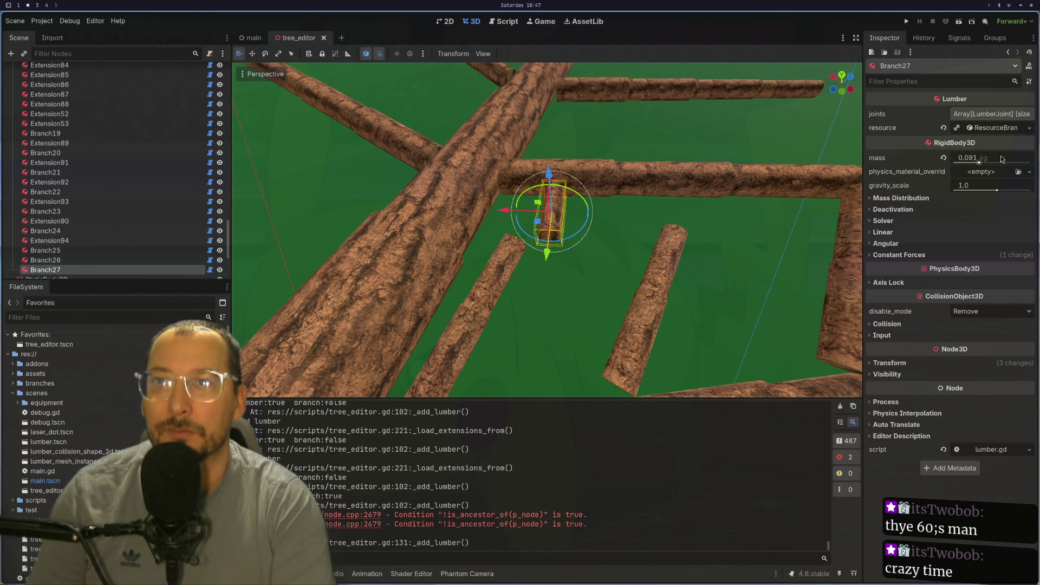
# - Add one extension log to Branch27 and orbit around it to check the result
pyautogui.click(995, 128)
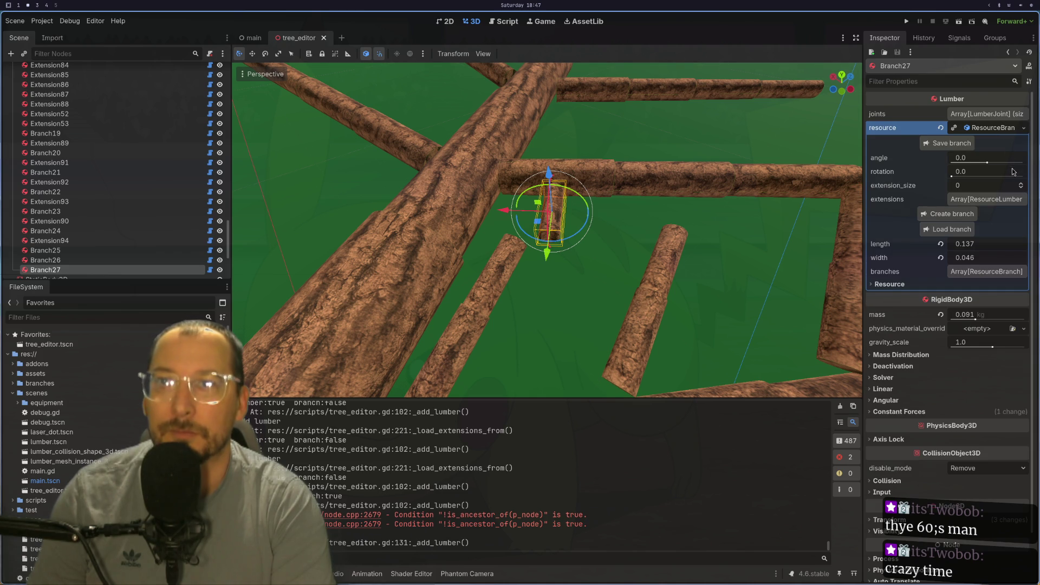
pyautogui.click(1020, 185)
pyautogui.moveTo(720, 209)
pyautogui.mouseDown()
pyautogui.moveTo(975, 163)
pyautogui.moveTo(980, 177)
pyautogui.moveTo(1020, 177)
pyautogui.mouseUp()
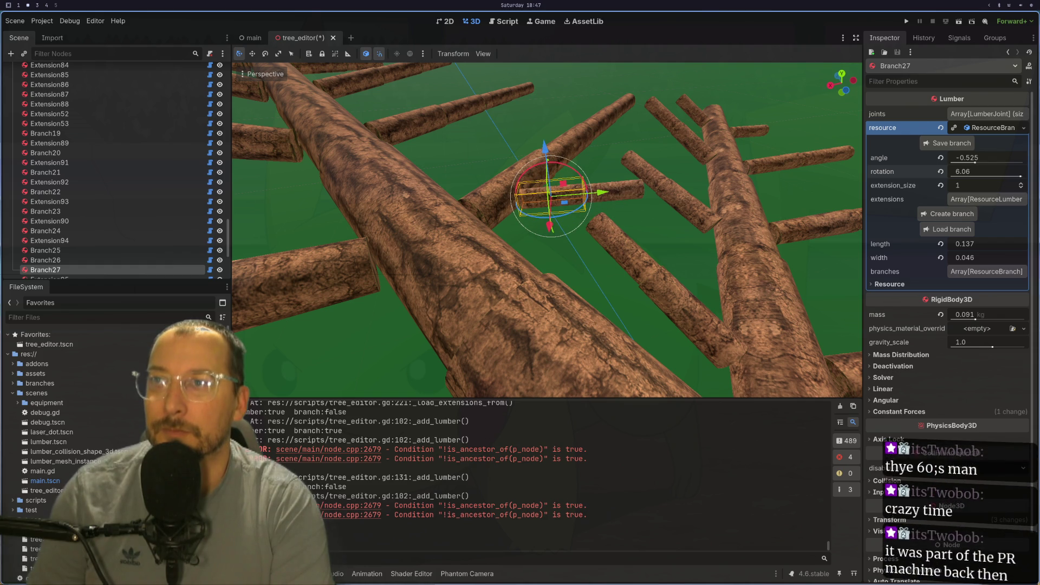
pyautogui.moveTo(589, 225)
pyautogui.mouseDown()
pyautogui.moveTo(703, 313)
pyautogui.moveTo(691, 304)
pyautogui.mouseUp()
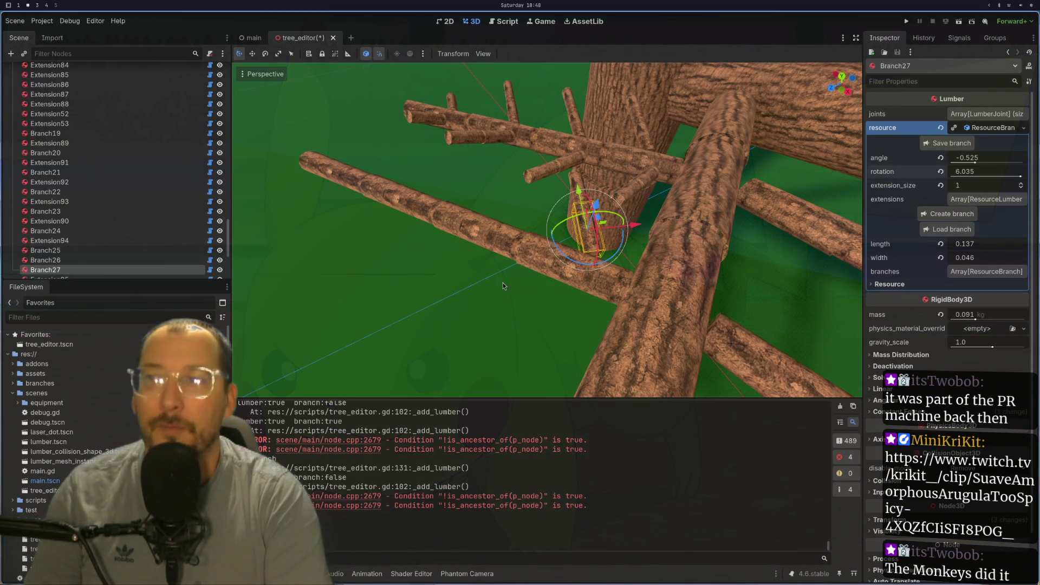
pyautogui.moveTo(596, 255)
pyautogui.mouseDown()
pyautogui.moveTo(800, 206)
pyautogui.moveTo(875, 278)
pyautogui.mouseUp()
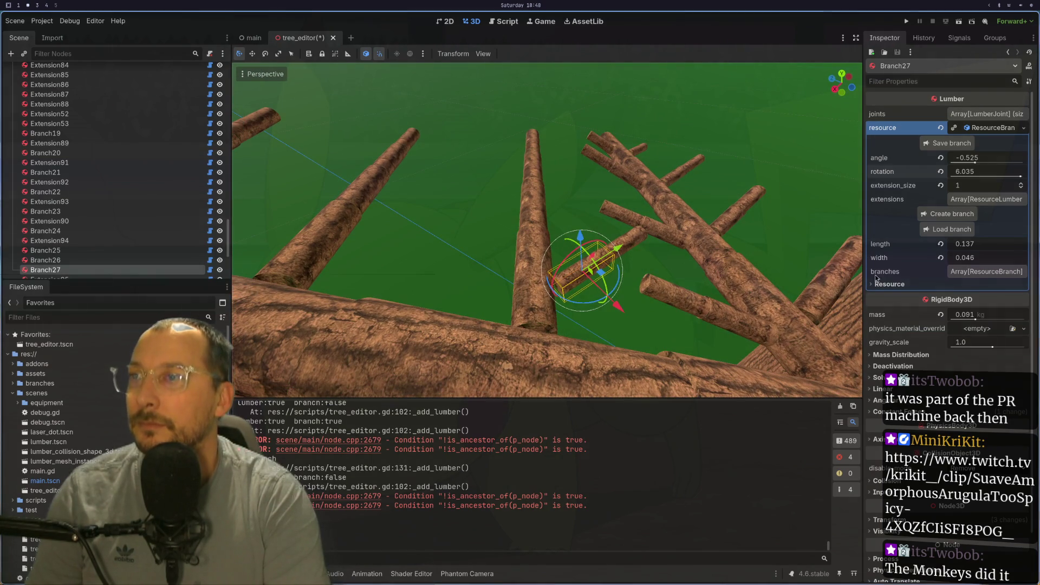
pyautogui.click(536, 264)
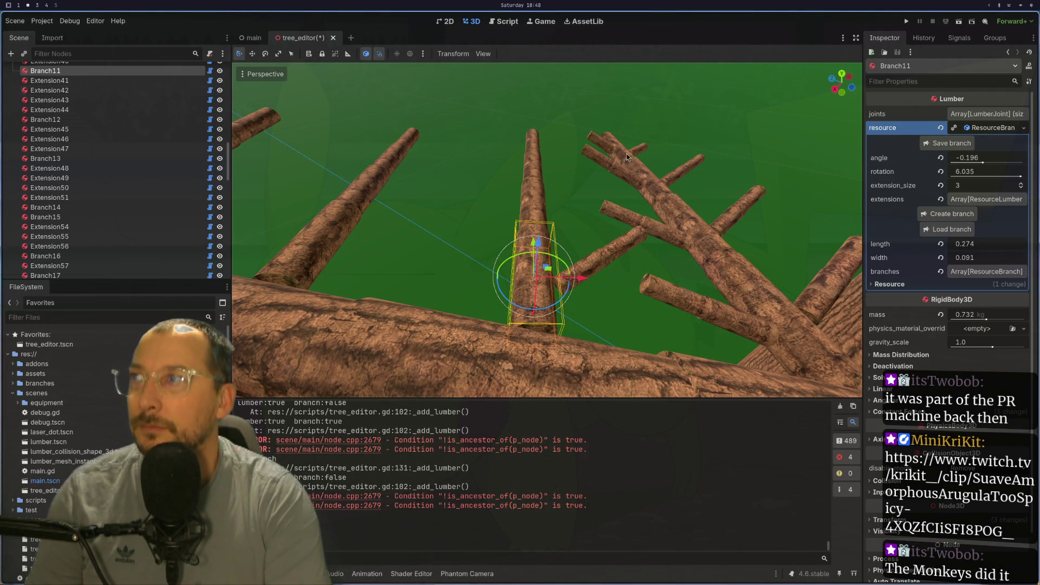
# - Grow Branch28 from Branch11, tilted to angle -0.645 and rotated to 3.395
pyautogui.click(963, 215)
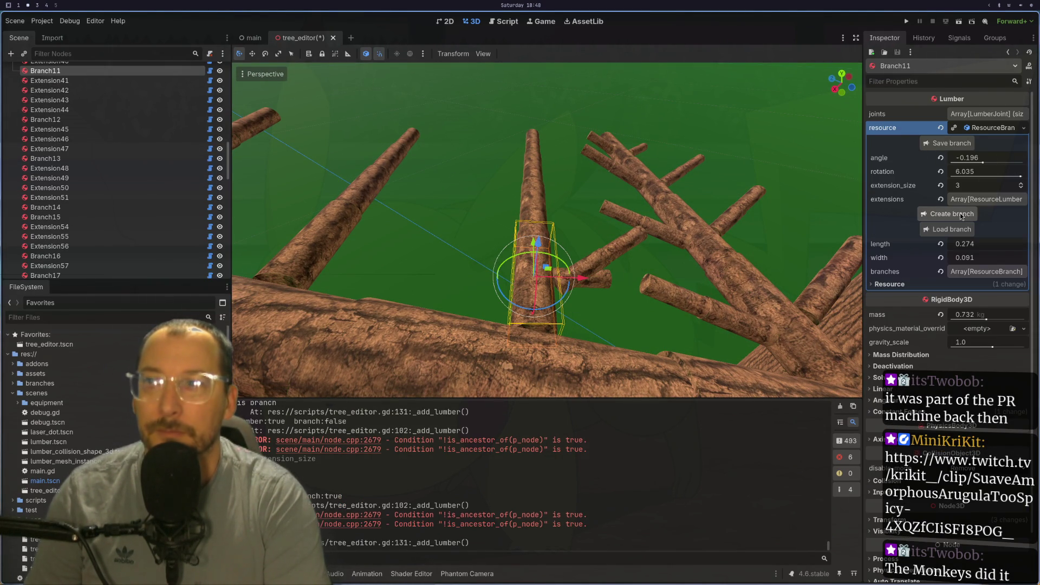
pyautogui.click(605, 286)
pyautogui.click(999, 132)
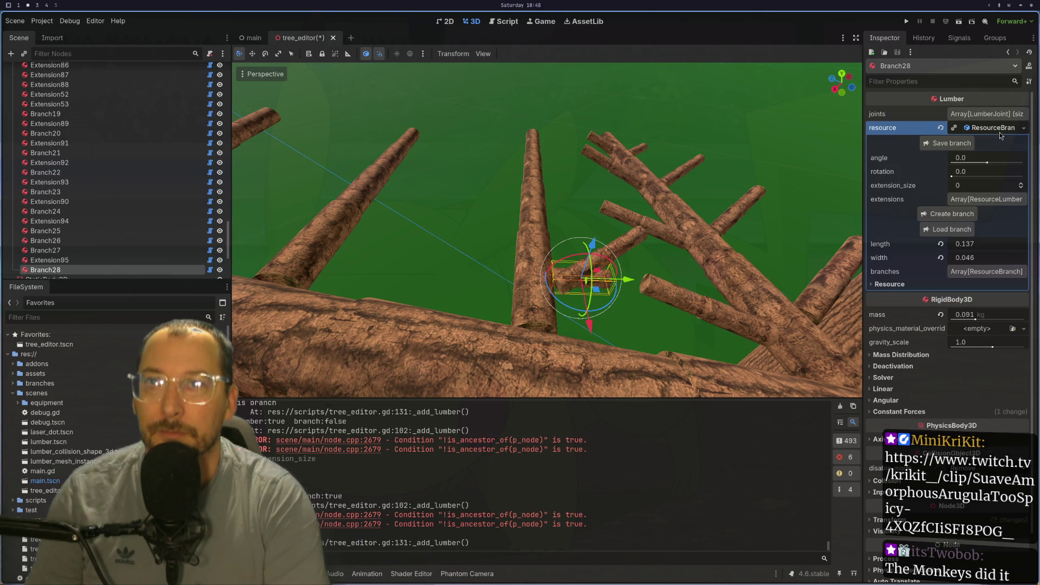
pyautogui.moveTo(980, 157)
pyautogui.mouseDown()
pyautogui.moveTo(970, 157)
pyautogui.moveTo(967, 177)
pyautogui.moveTo(983, 184)
pyautogui.mouseUp()
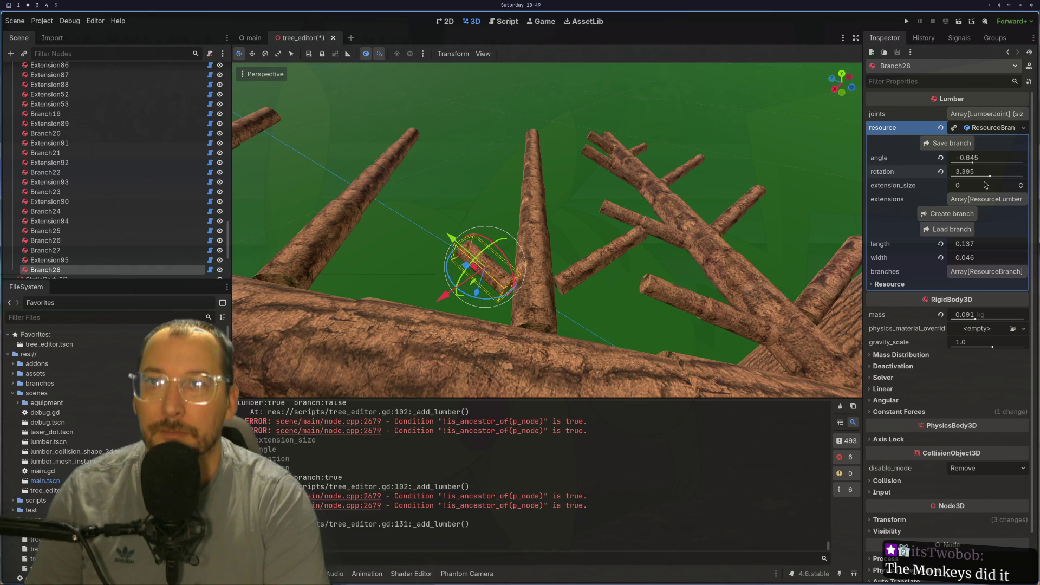
# - Select the Extension41 log and show its branch settings
pyautogui.click(554, 216)
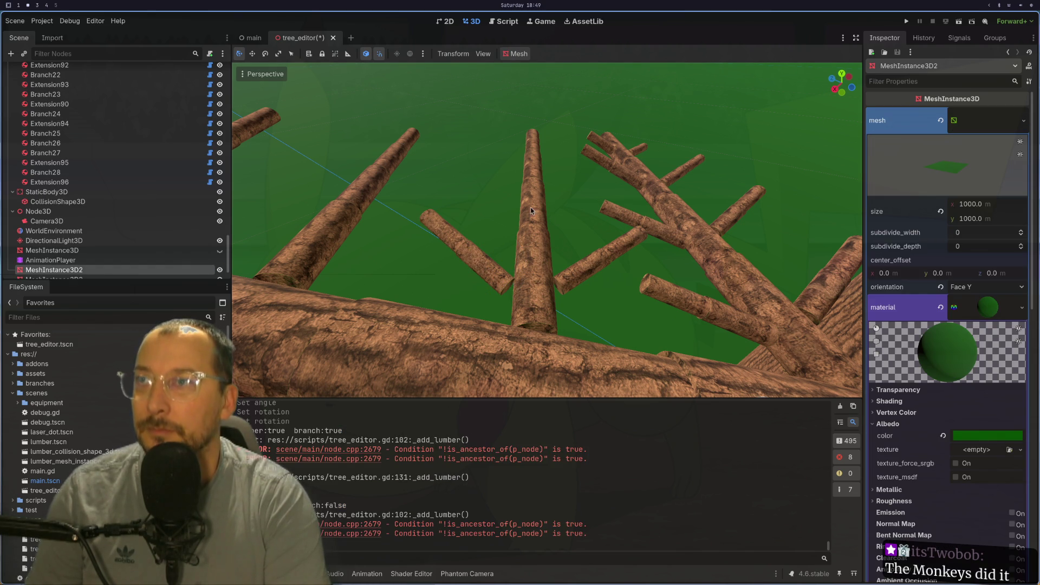
pyautogui.click(541, 205)
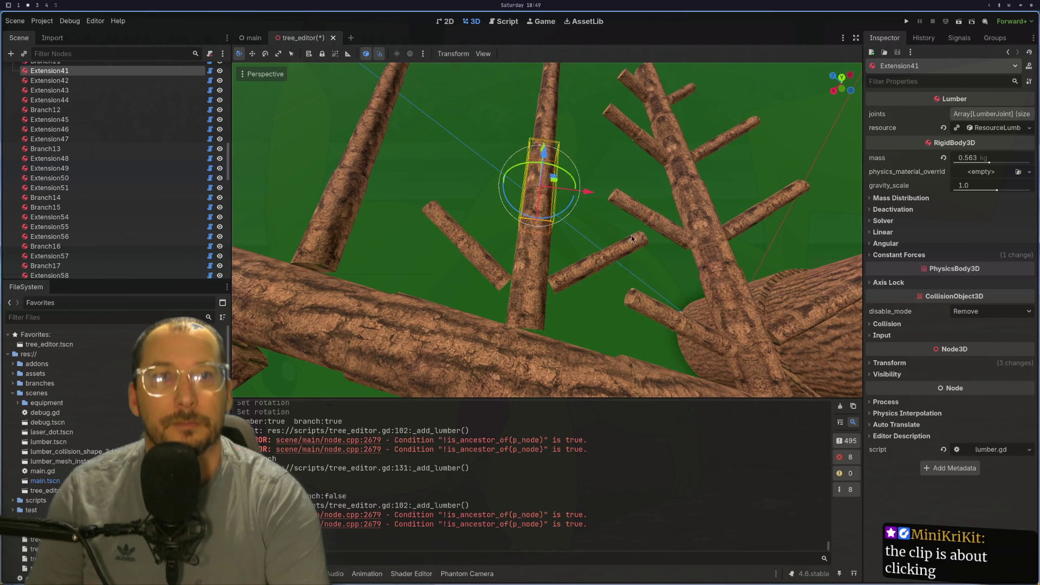
pyautogui.click(995, 129)
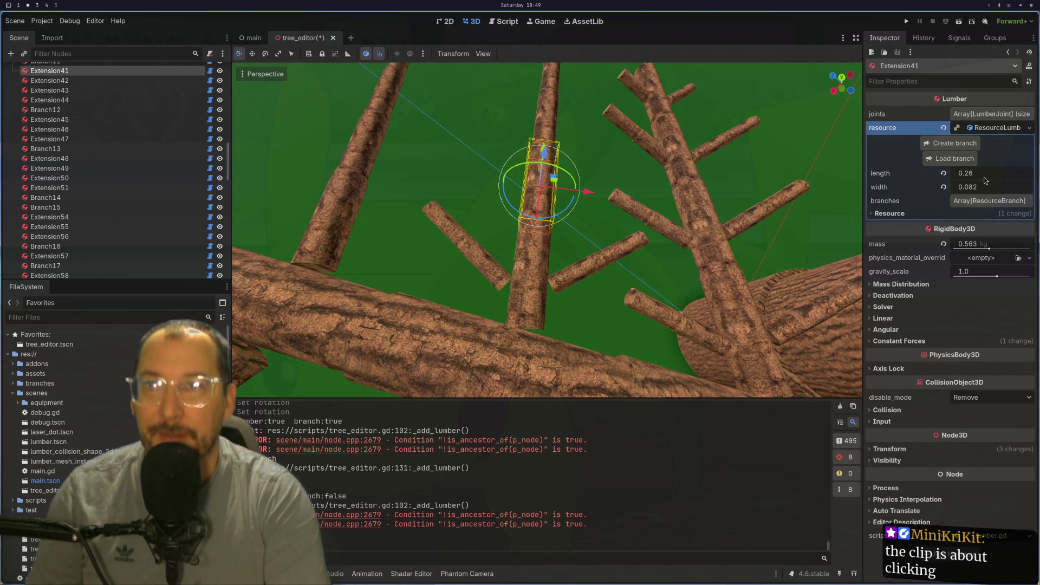
# - Grow Branch29 from Extension41 with one extension, tilted to angle -0.505
pyautogui.click(958, 147)
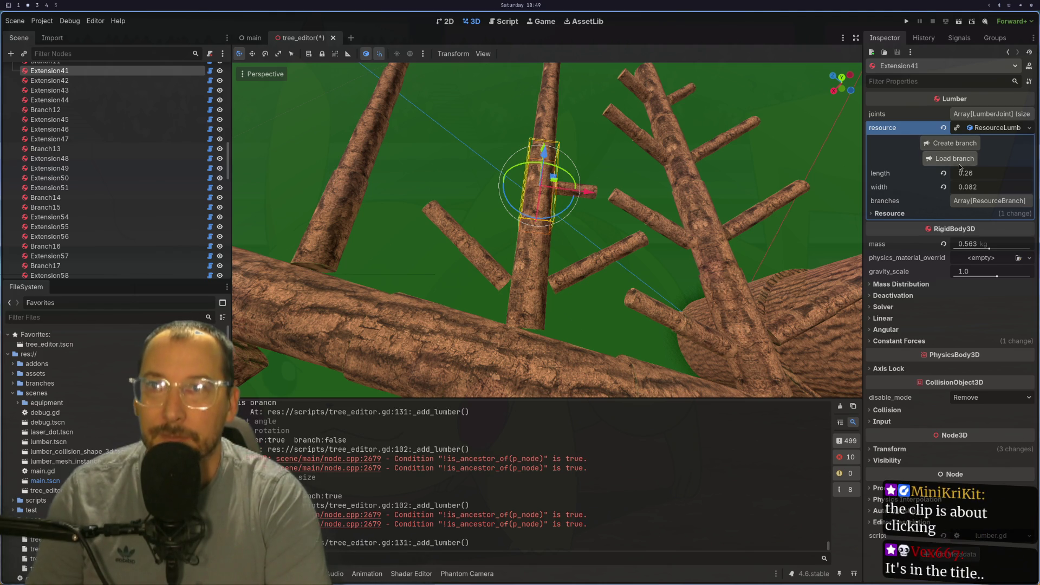
pyautogui.click(578, 192)
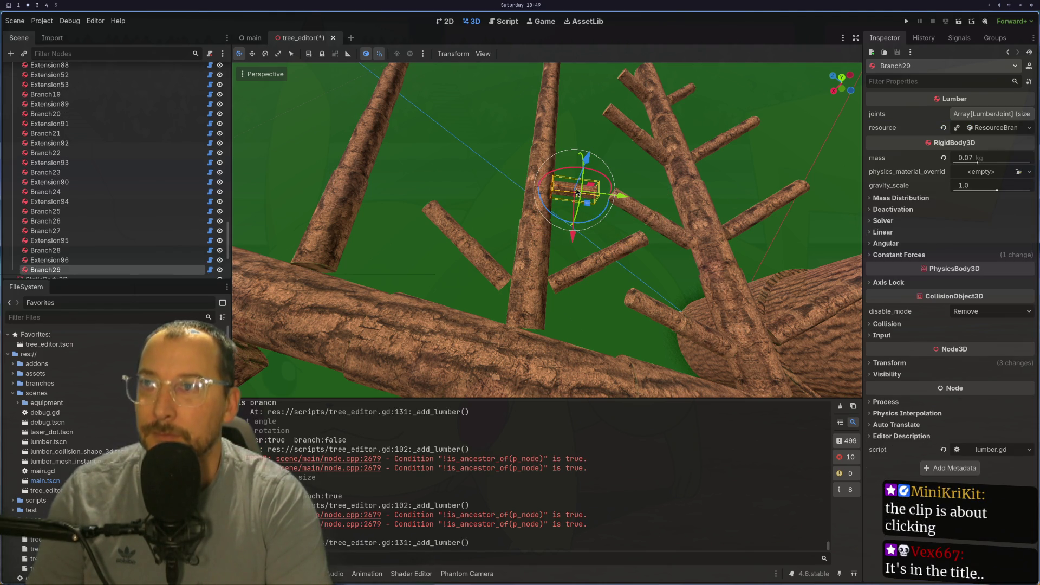
pyautogui.click(998, 132)
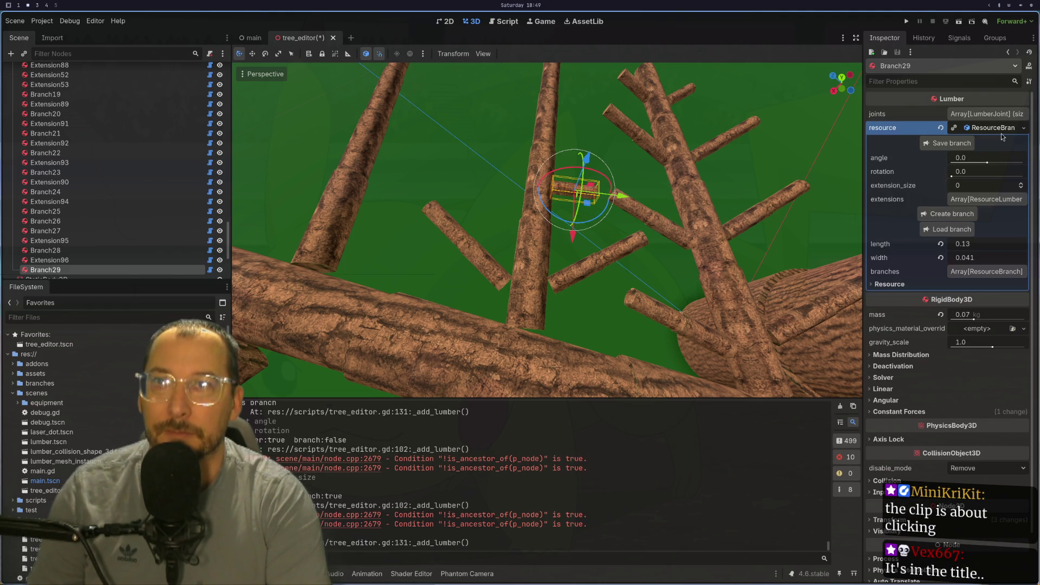
pyautogui.click(1021, 183)
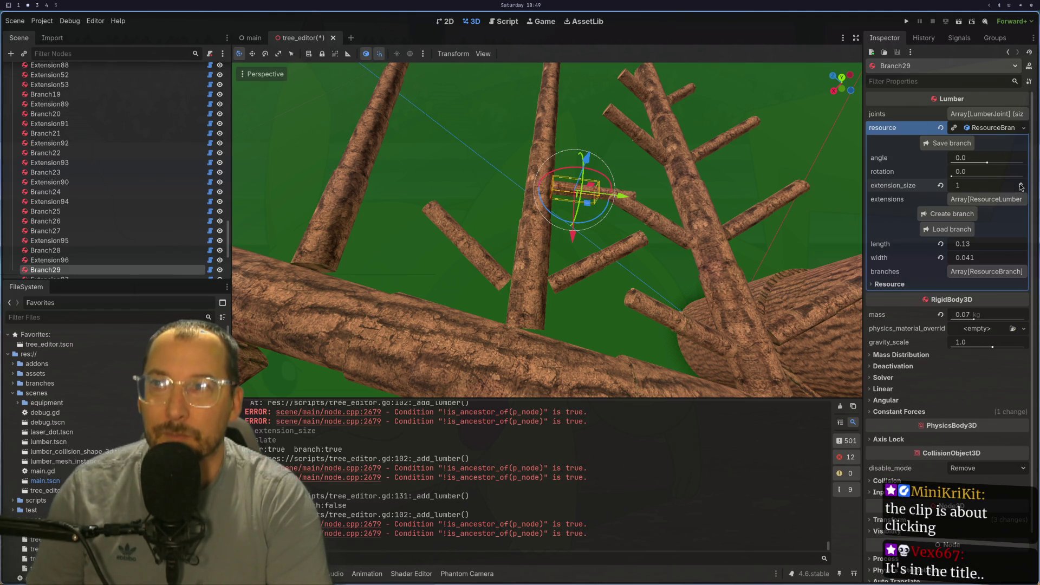
pyautogui.moveTo(981, 158)
pyautogui.mouseDown()
pyautogui.moveTo(959, 158)
pyautogui.moveTo(961, 176)
pyautogui.moveTo(999, 176)
pyautogui.mouseUp()
pyautogui.scroll(-5, 621, 214)
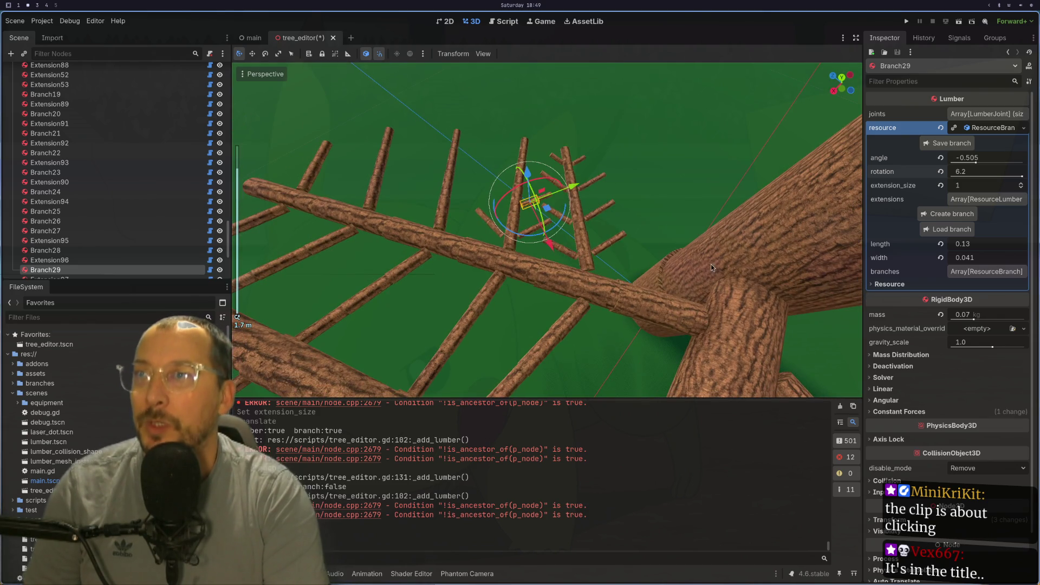
pyautogui.scroll(3, 711, 265)
# - Close in on the upright limb and select the short stub Branch26 near its top
pyautogui.click(625, 313)
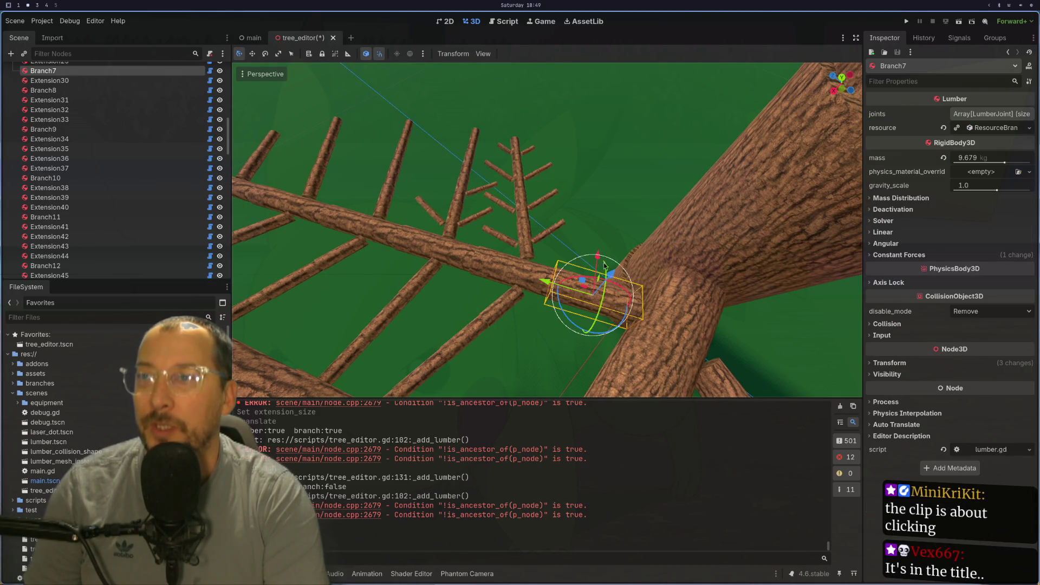
pyautogui.scroll(4, 625, 277)
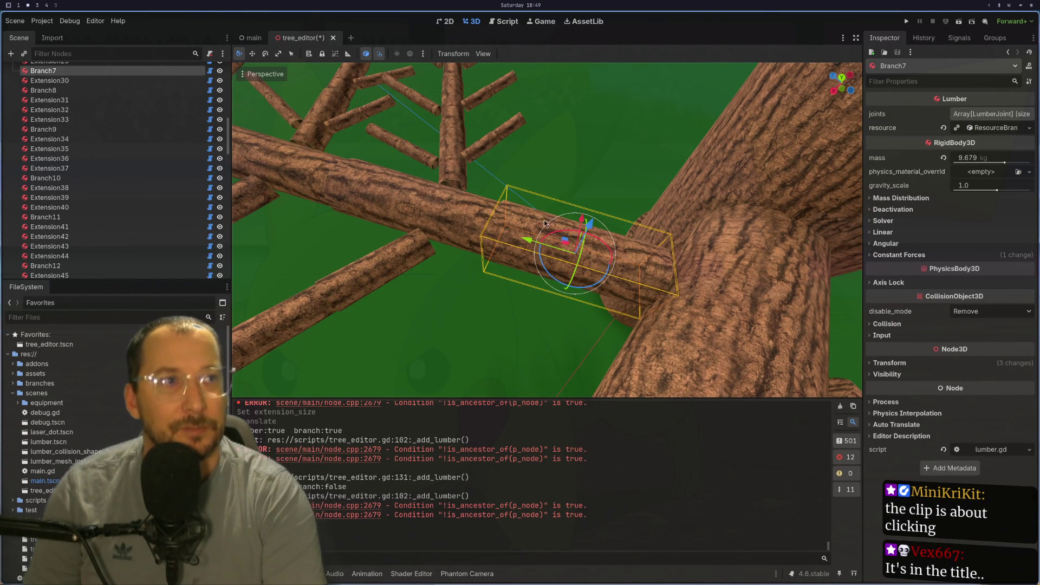
pyautogui.scroll(-6, 543, 219)
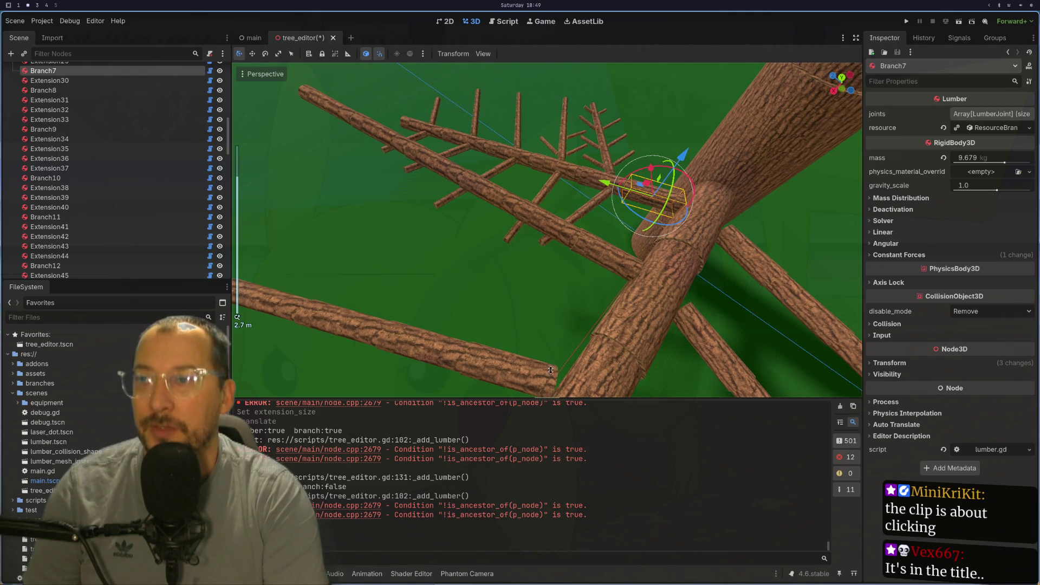
pyautogui.scroll(6, 646, 272)
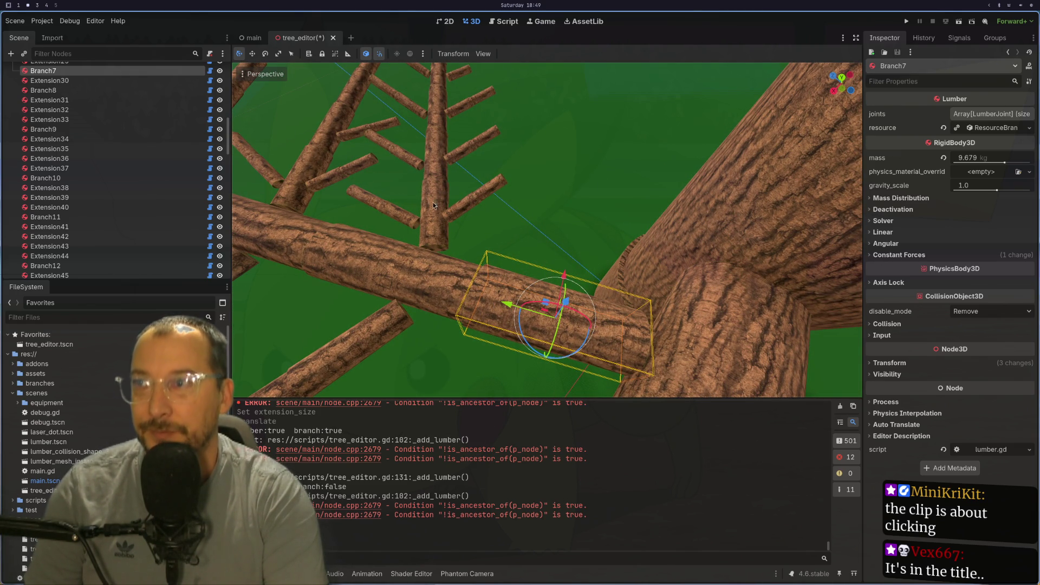
pyautogui.moveTo(428, 145)
pyautogui.mouseDown()
pyautogui.moveTo(617, 120)
pyautogui.moveTo(541, 178)
pyautogui.mouseUp()
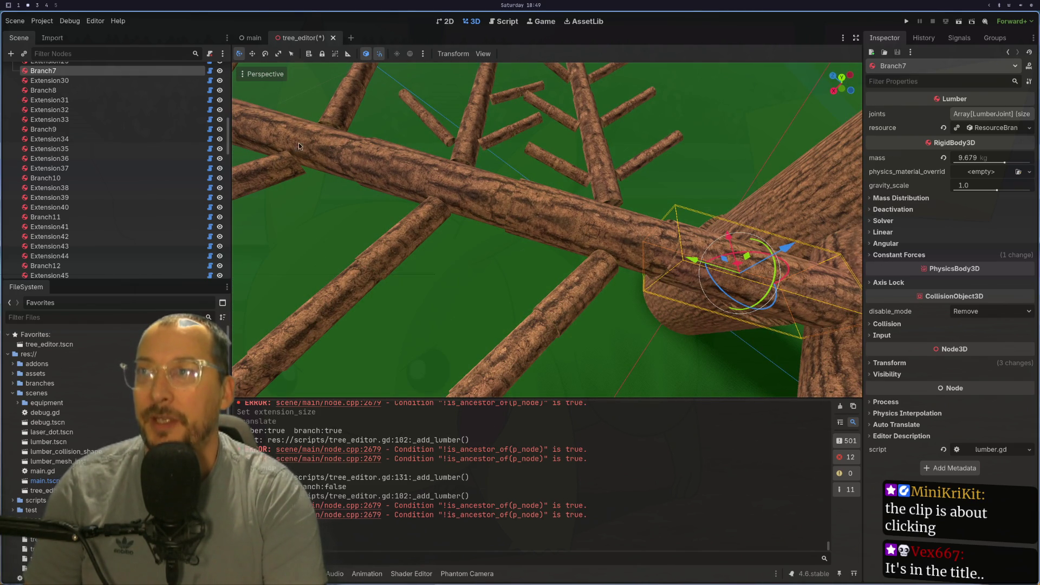
pyautogui.moveTo(336, 152)
pyautogui.mouseDown()
pyautogui.moveTo(714, 395)
pyautogui.moveTo(453, 261)
pyautogui.mouseUp()
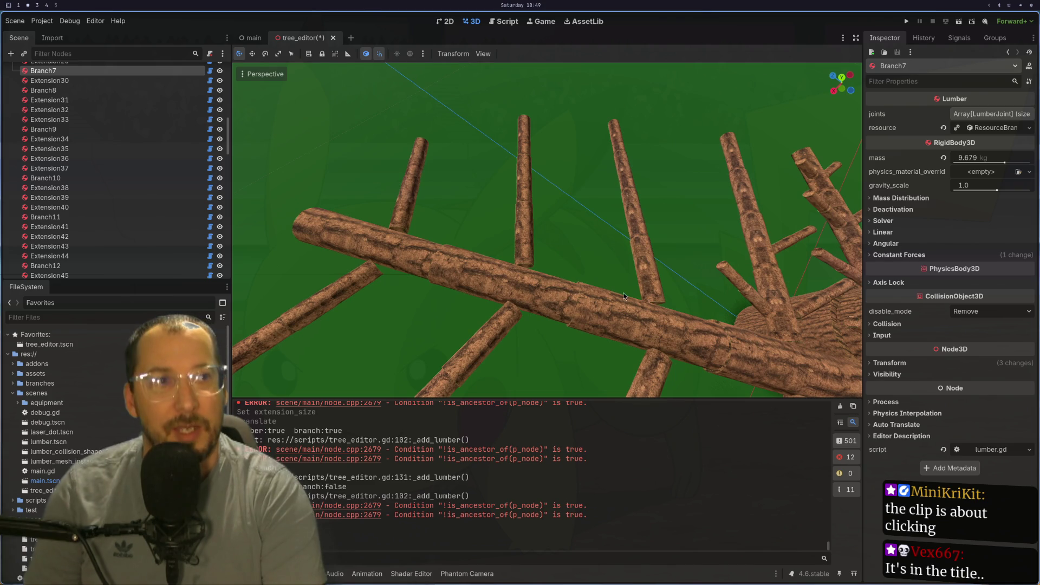
pyautogui.moveTo(706, 269)
pyautogui.mouseDown()
pyautogui.moveTo(476, 298)
pyautogui.moveTo(593, 248)
pyautogui.mouseUp()
pyautogui.scroll(3, 593, 247)
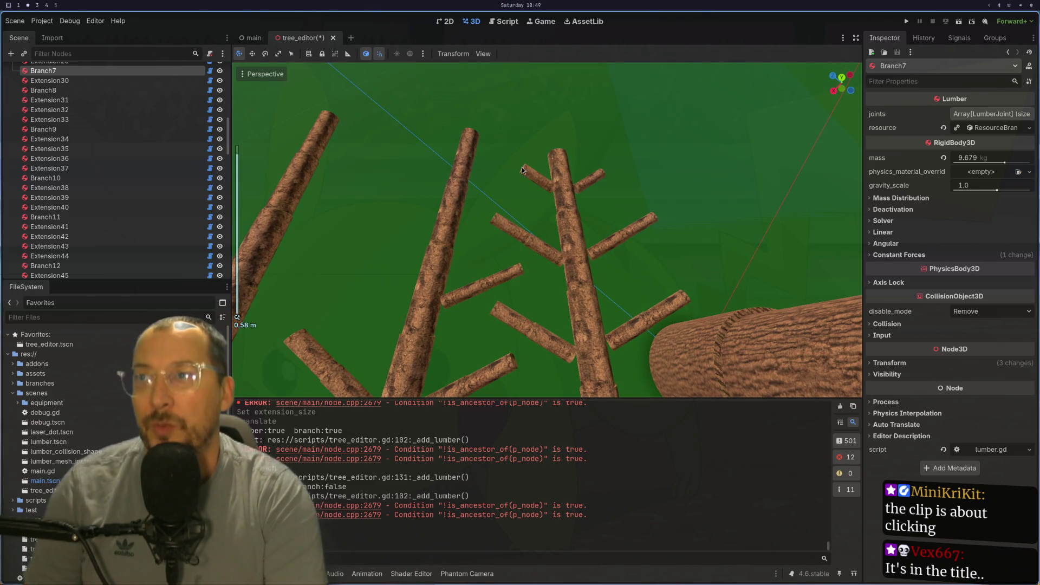
pyautogui.click(532, 184)
pyautogui.click(532, 184)
pyautogui.scroll(3, 525, 189)
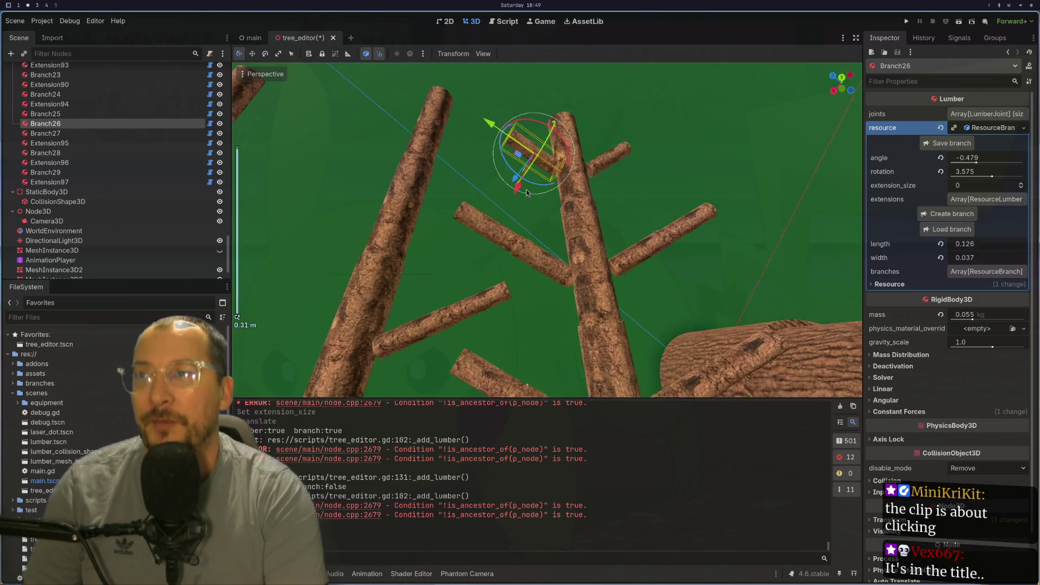
pyautogui.scroll(2, 527, 191)
pyautogui.moveTo(526, 191); pyautogui.dragTo(487, 215)
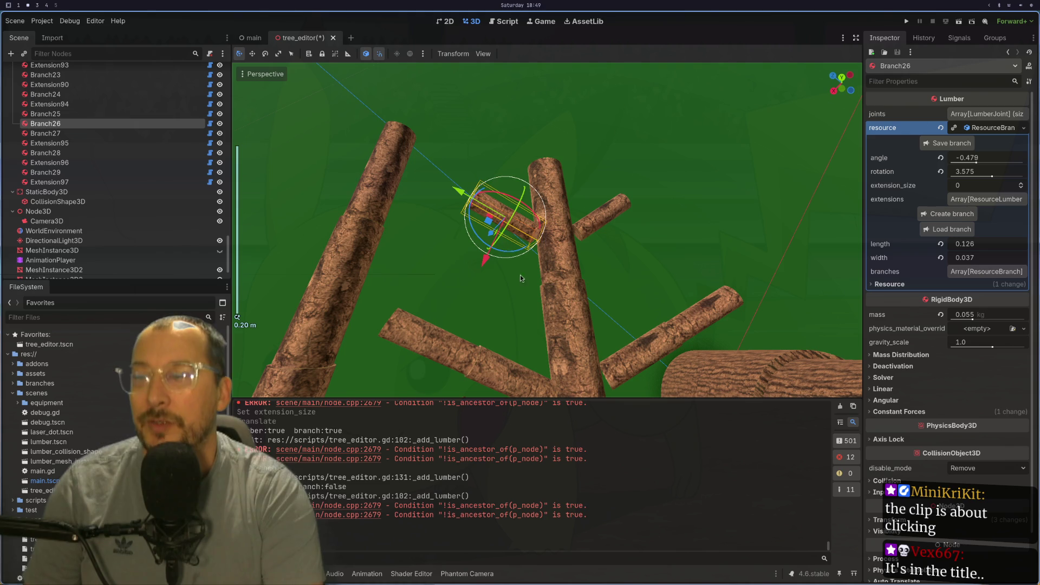
pyautogui.scroll(-7, 558, 268)
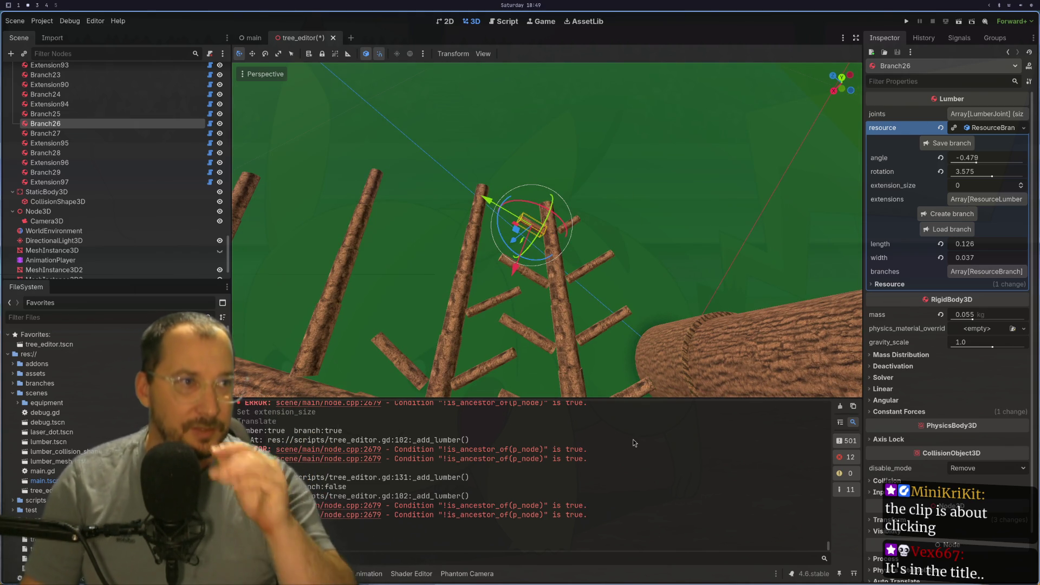
pyautogui.scroll(-3, 425, 191)
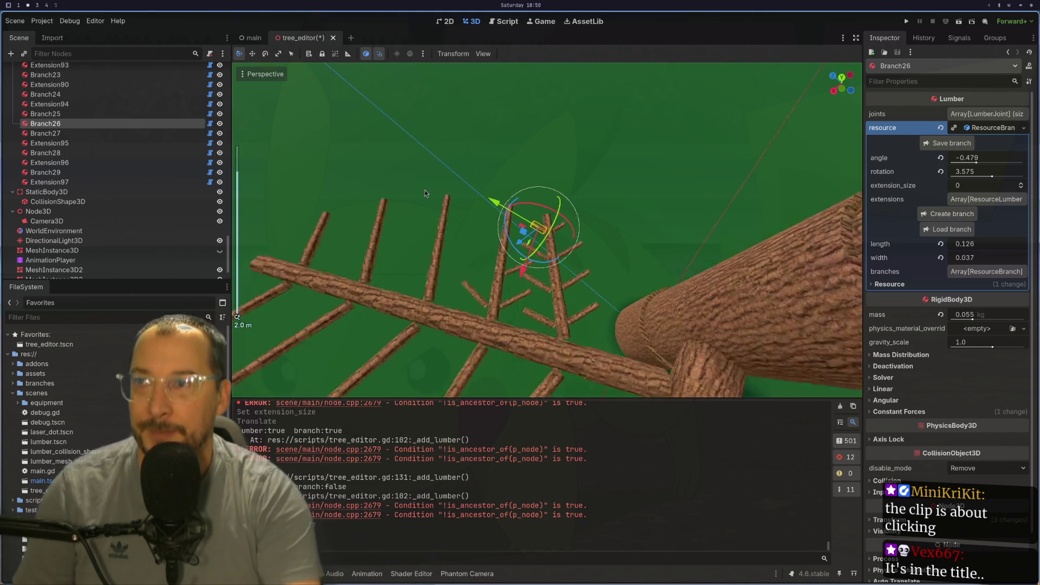
pyautogui.scroll(-3, 425, 191)
pyautogui.moveTo(434, 197)
pyautogui.mouseDown()
pyautogui.moveTo(466, 245)
pyautogui.moveTo(682, 233)
pyautogui.moveTo(636, 232)
pyautogui.moveTo(469, 366)
pyautogui.moveTo(610, 226)
pyautogui.moveTo(612, 269)
pyautogui.moveTo(547, 321)
pyautogui.mouseUp()
pyautogui.scroll(-3, 506, 246)
pyautogui.scroll(-2, 598, 256)
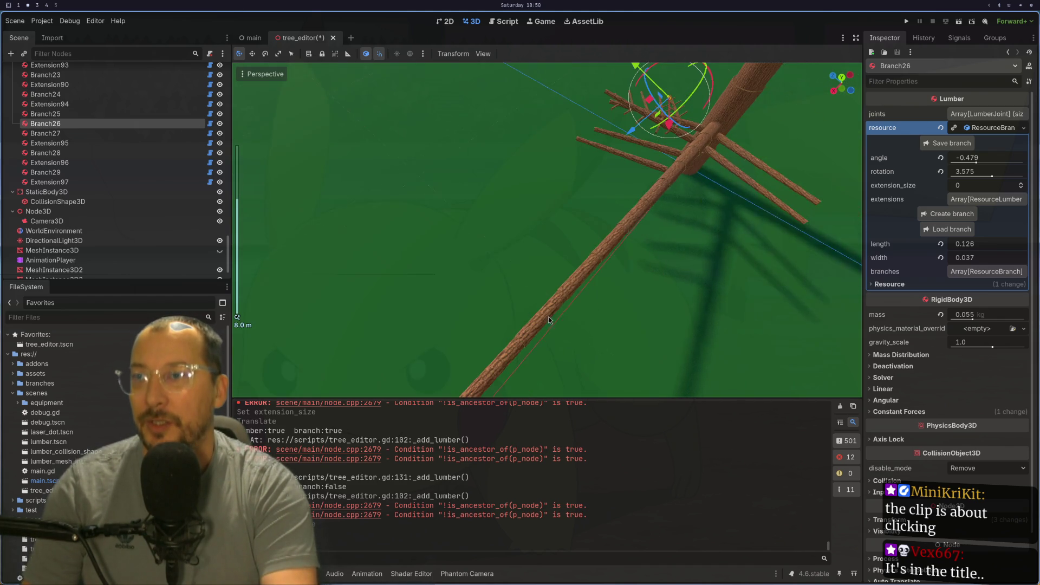
pyautogui.scroll(2, 460, 360)
pyautogui.moveTo(460, 360)
pyautogui.mouseDown()
pyautogui.moveTo(626, 215)
pyautogui.moveTo(529, 307)
pyautogui.moveTo(603, 261)
pyautogui.moveTo(544, 306)
pyautogui.mouseUp()
pyautogui.scroll(6, 528, 307)
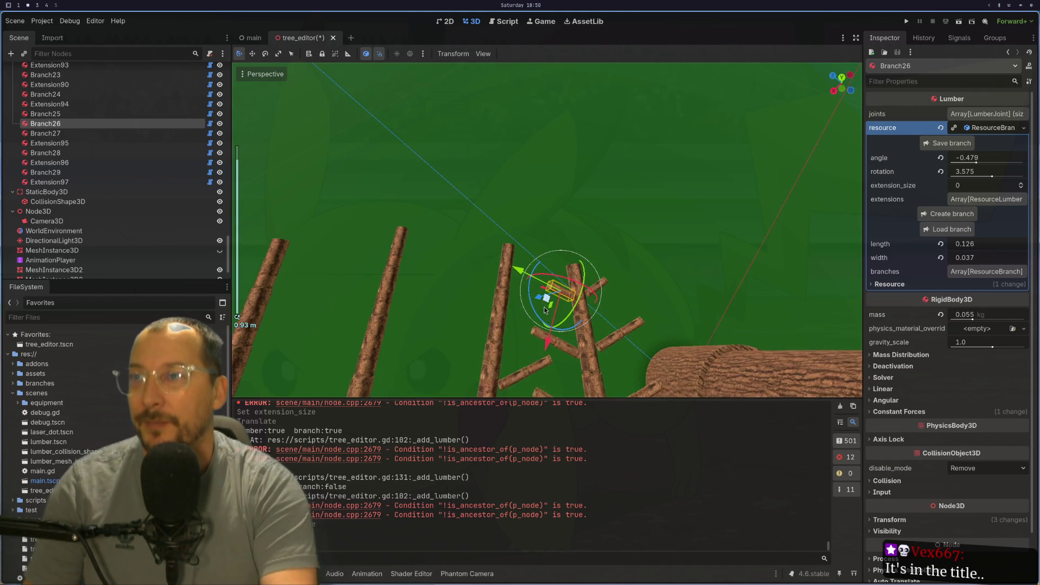
pyautogui.scroll(2, 544, 307)
pyautogui.click(1020, 183)
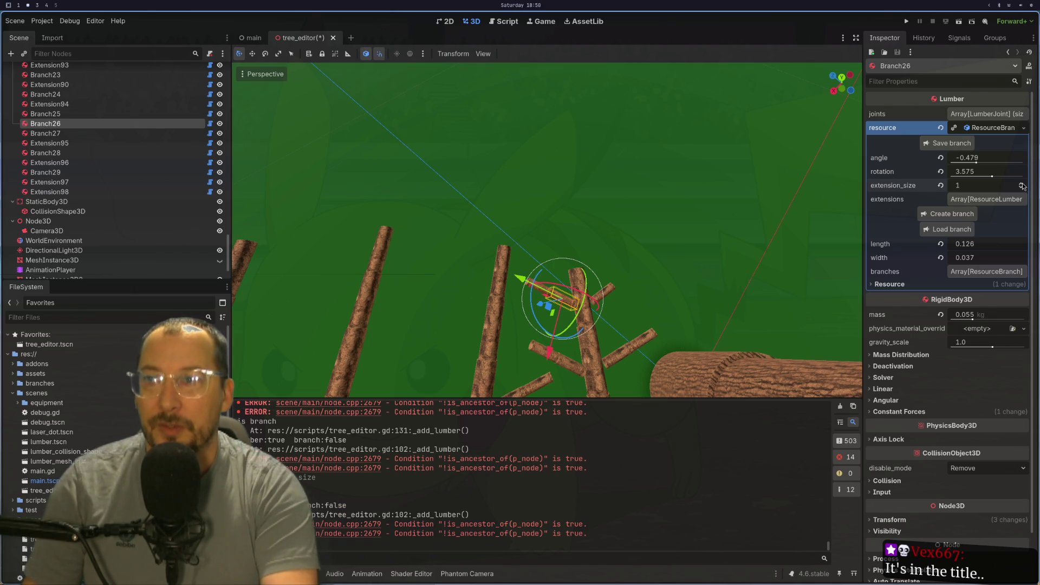
pyautogui.moveTo(757, 227); pyautogui.dragTo(722, 161)
pyautogui.moveTo(686, 206); pyautogui.dragTo(649, 229)
pyautogui.scroll(2, 651, 238)
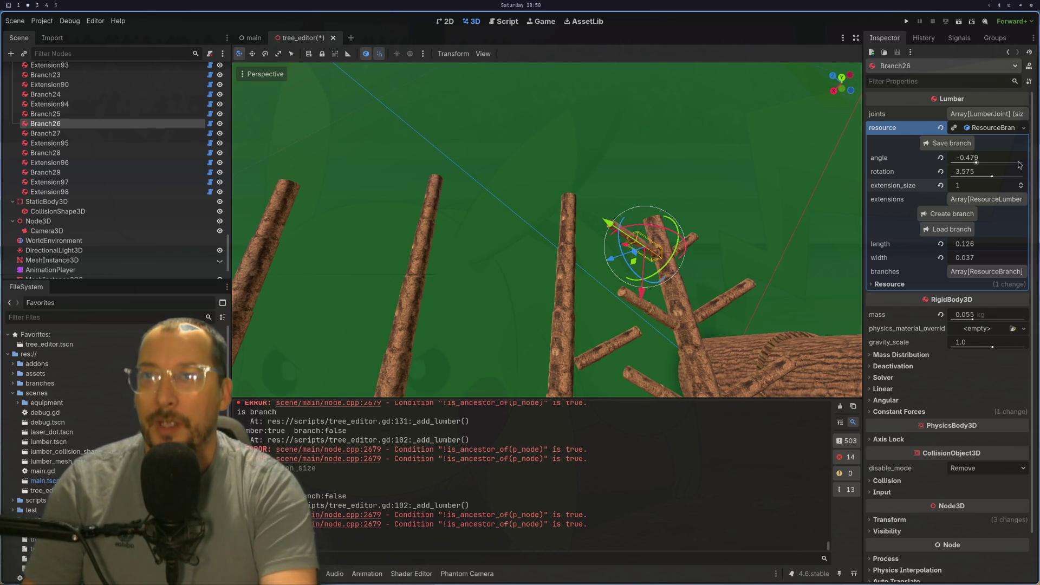
pyautogui.click(1021, 188)
pyautogui.moveTo(584, 211)
pyautogui.mouseDown()
pyautogui.moveTo(719, 281)
pyautogui.moveTo(641, 311)
pyautogui.moveTo(719, 210)
pyautogui.moveTo(844, 196)
pyautogui.moveTo(813, 245)
pyautogui.moveTo(623, 243)
pyautogui.moveTo(672, 249)
pyautogui.moveTo(811, 305)
pyautogui.moveTo(622, 284)
pyautogui.moveTo(537, 239)
pyautogui.moveTo(605, 219)
pyautogui.moveTo(575, 245)
pyautogui.mouseUp()
pyautogui.scroll(-2, 641, 311)
pyautogui.scroll(-3, 642, 311)
pyautogui.scroll(-3, 810, 298)
pyautogui.scroll(4, 579, 258)
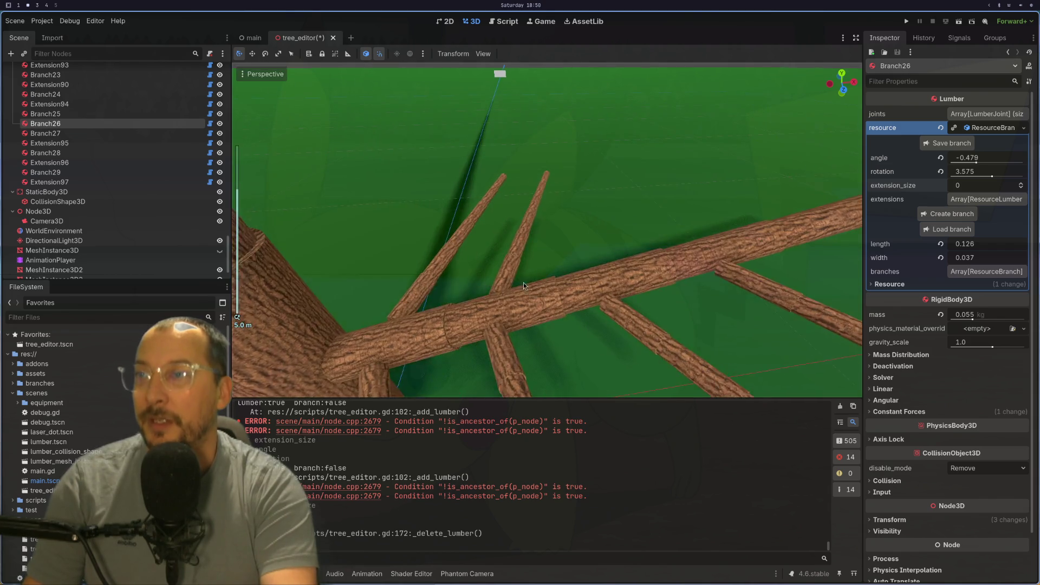
pyautogui.click(579, 258)
# - Orbit and zoom out around the trunk to survey the whole tree from a distance
pyautogui.click(527, 297)
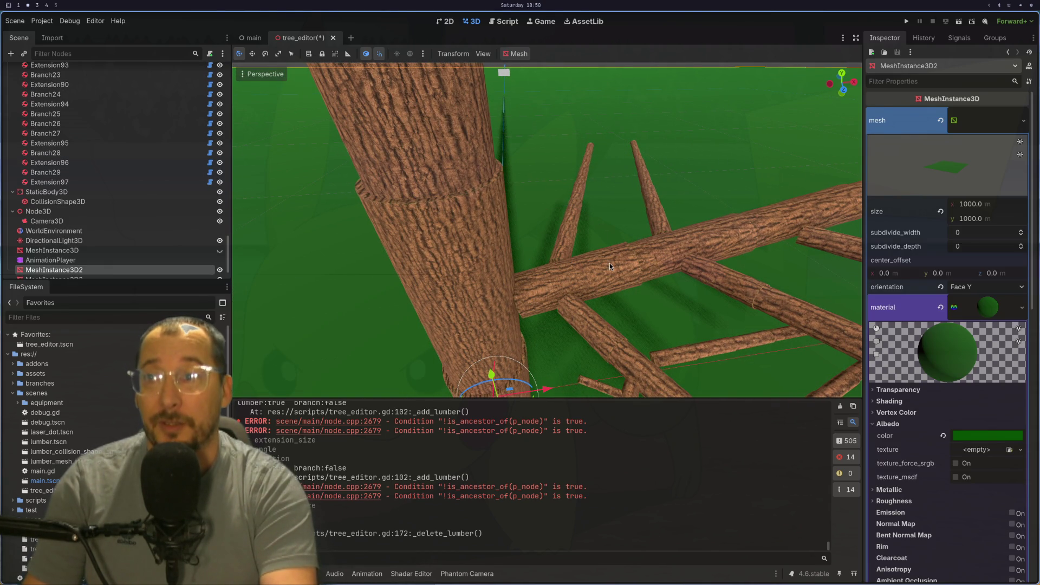
pyautogui.scroll(-3, 580, 255)
pyautogui.moveTo(550, 262)
pyautogui.mouseDown()
pyautogui.moveTo(480, 305)
pyautogui.moveTo(571, 262)
pyautogui.mouseUp()
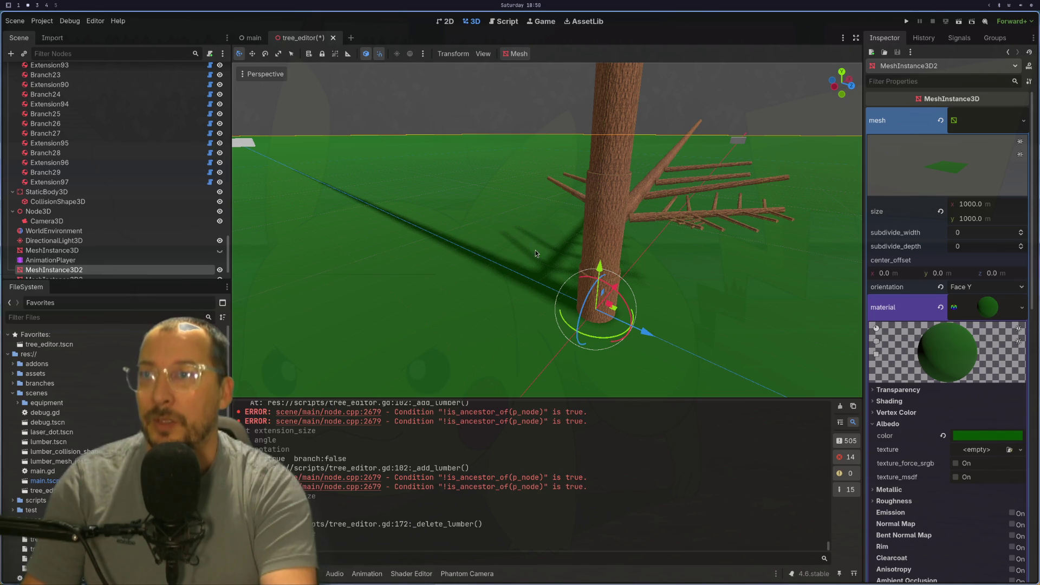
pyautogui.moveTo(641, 243)
pyautogui.mouseDown()
pyautogui.moveTo(557, 239)
pyautogui.moveTo(570, 220)
pyautogui.moveTo(550, 336)
pyautogui.moveTo(503, 290)
pyautogui.mouseUp()
pyautogui.scroll(-5, 503, 290)
pyautogui.moveTo(497, 162)
pyautogui.mouseDown()
pyautogui.moveTo(502, 255)
pyautogui.moveTo(482, 193)
pyautogui.moveTo(501, 197)
pyautogui.mouseUp()
pyautogui.scroll(-4, 503, 254)
pyautogui.moveTo(557, 108)
pyautogui.mouseDown()
pyautogui.moveTo(544, 267)
pyautogui.moveTo(469, 280)
pyautogui.moveTo(459, 249)
pyautogui.moveTo(466, 304)
pyautogui.moveTo(489, 320)
pyautogui.moveTo(490, 291)
pyautogui.mouseUp()
pyautogui.scroll(-3, 459, 250)
pyautogui.moveTo(545, 200)
pyautogui.mouseDown()
pyautogui.moveTo(531, 241)
pyautogui.moveTo(545, 233)
pyautogui.mouseUp()
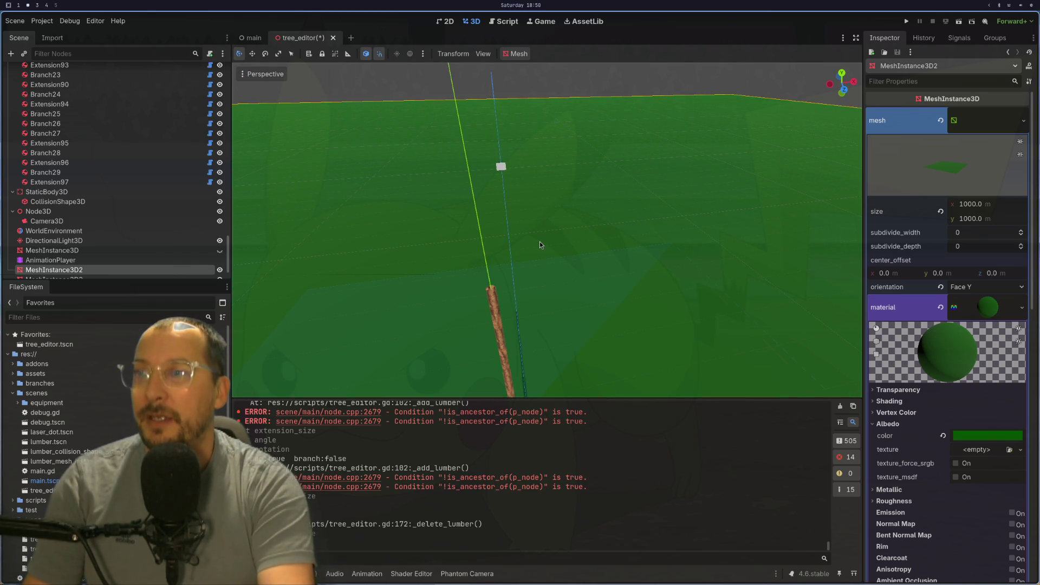
pyautogui.scroll(-1, 539, 242)
pyautogui.scroll(1, 540, 242)
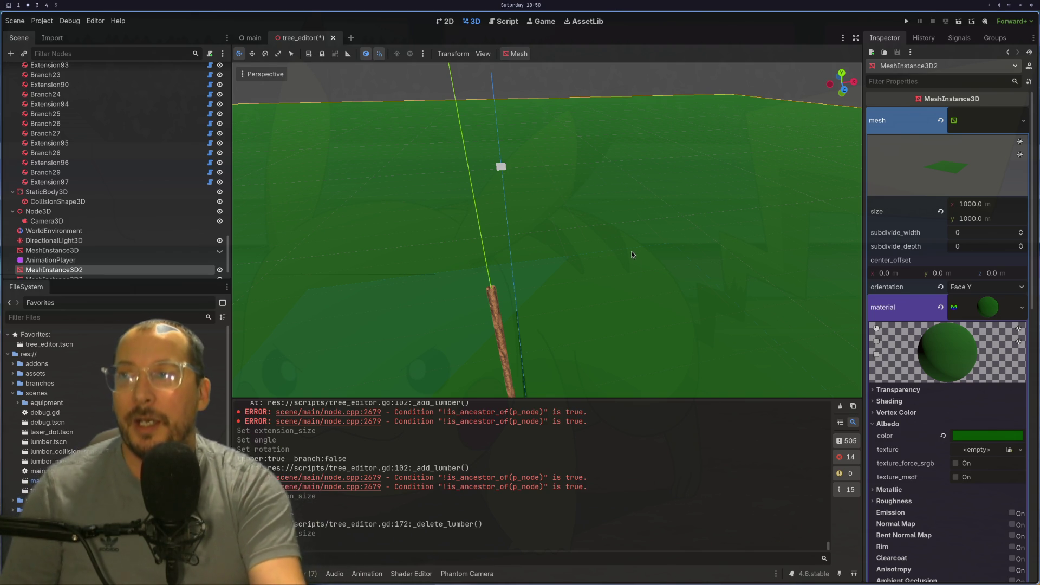
pyautogui.scroll(10, 618, 244)
pyautogui.moveTo(541, 291)
pyautogui.mouseDown()
pyautogui.moveTo(686, 124)
pyautogui.moveTo(643, 96)
pyautogui.mouseUp()
pyautogui.scroll(3, 534, 229)
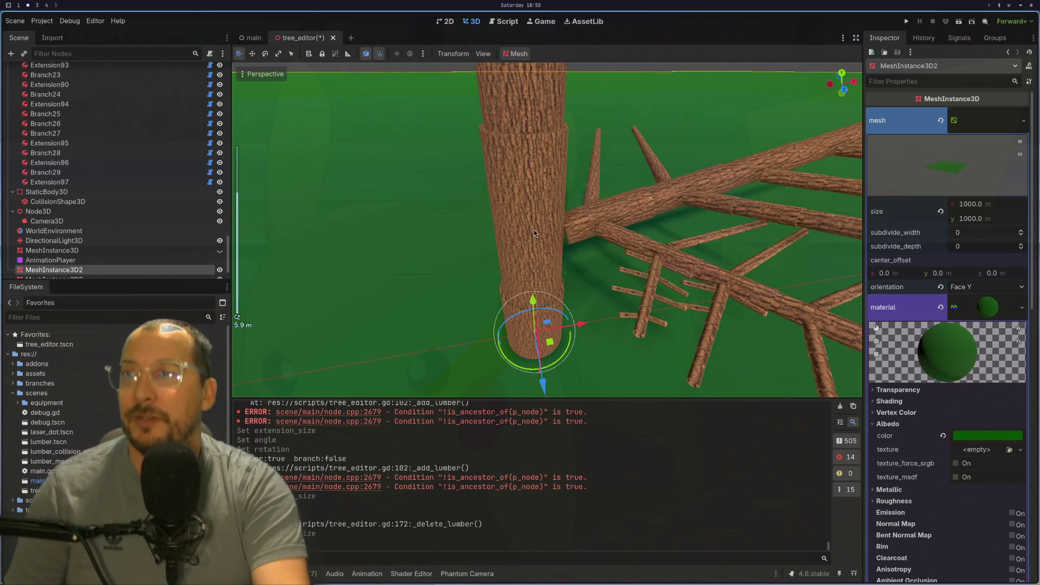
# - Select the trunk's base log, then the upright side-limb piece Extension41 (length 0.26, width 0.082)
pyautogui.click(533, 230)
pyautogui.scroll(3, 553, 300)
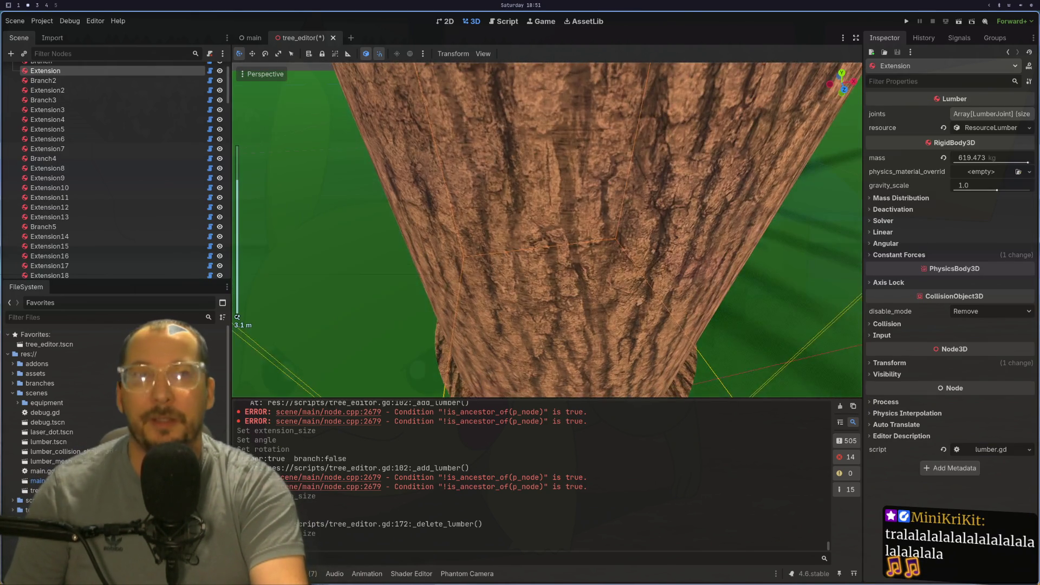
pyautogui.scroll(-3, 587, 264)
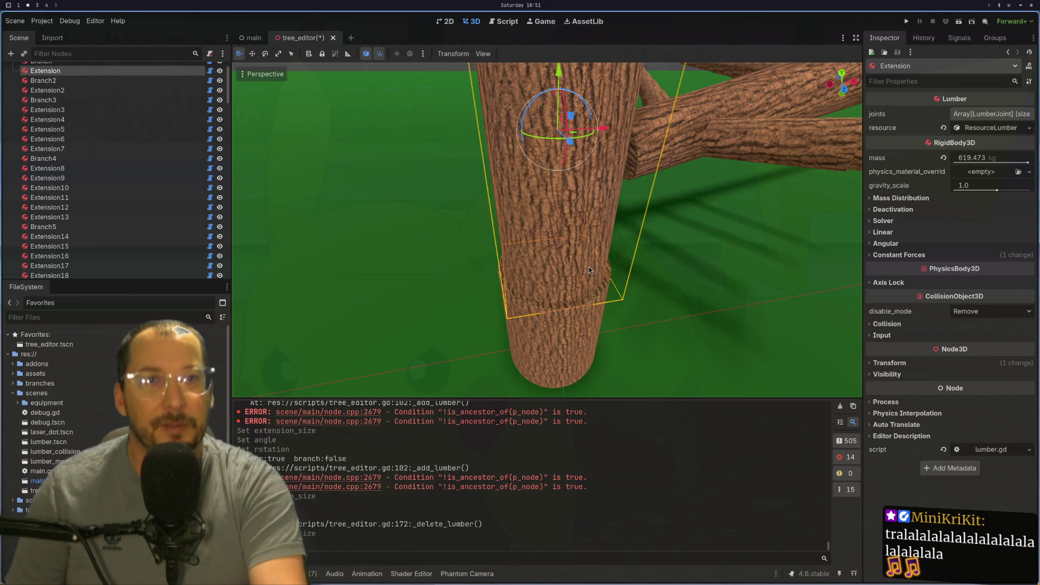
pyautogui.scroll(-3, 699, 228)
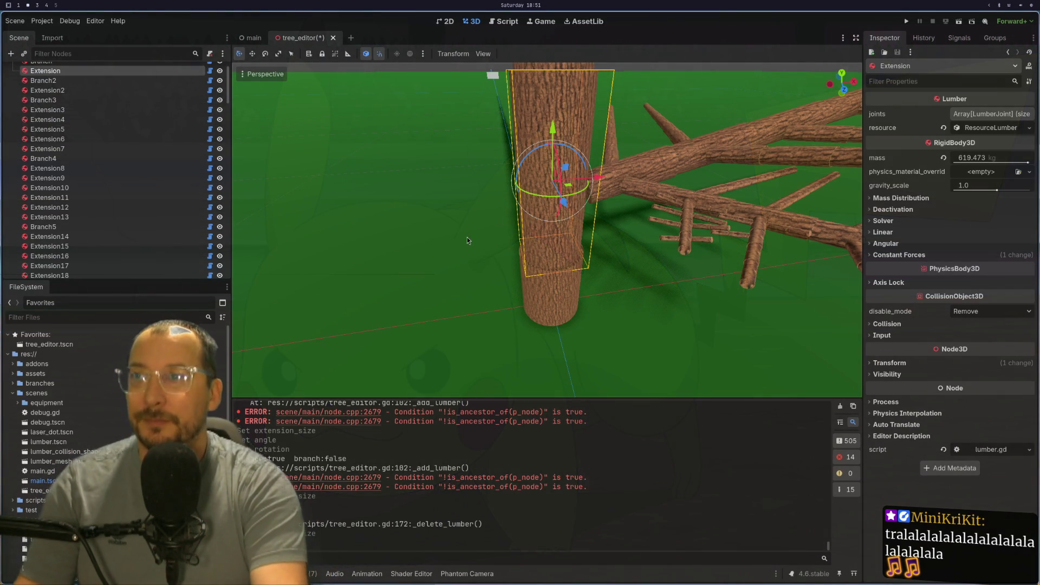
pyautogui.scroll(-4, 521, 203)
pyautogui.moveTo(521, 203)
pyautogui.mouseDown()
pyautogui.moveTo(538, 237)
pyautogui.moveTo(509, 226)
pyautogui.moveTo(561, 305)
pyautogui.moveTo(505, 347)
pyautogui.moveTo(697, 410)
pyautogui.moveTo(847, 486)
pyautogui.moveTo(618, 333)
pyautogui.moveTo(547, 346)
pyautogui.moveTo(660, 280)
pyautogui.mouseUp()
pyautogui.scroll(3, 660, 279)
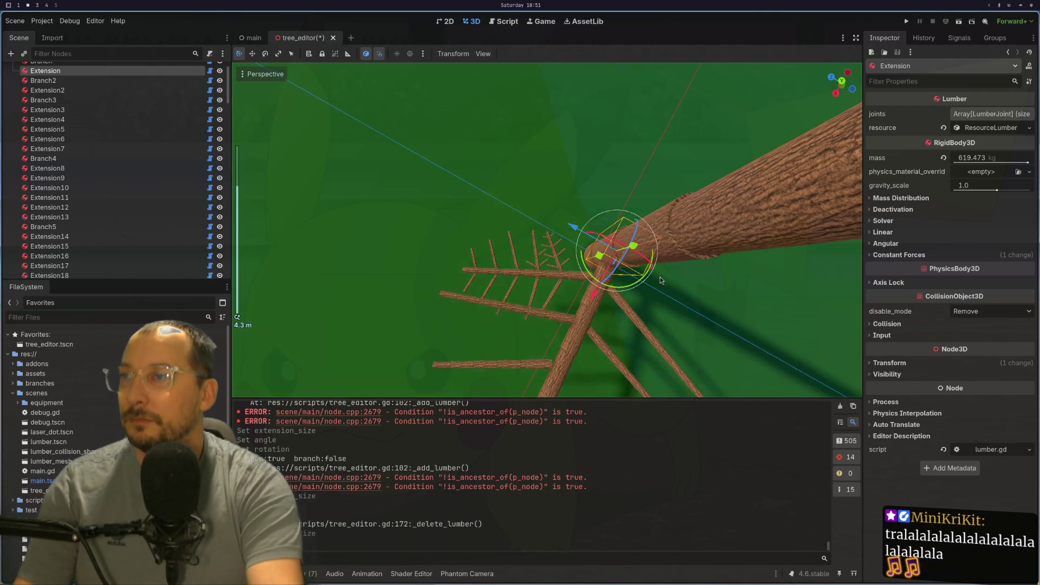
pyautogui.click(538, 258)
# - Frame the limb piece and grow a new branch on it, turned around the limb, with one extension
pyautogui.press('f')
pyautogui.scroll(5, 562, 250)
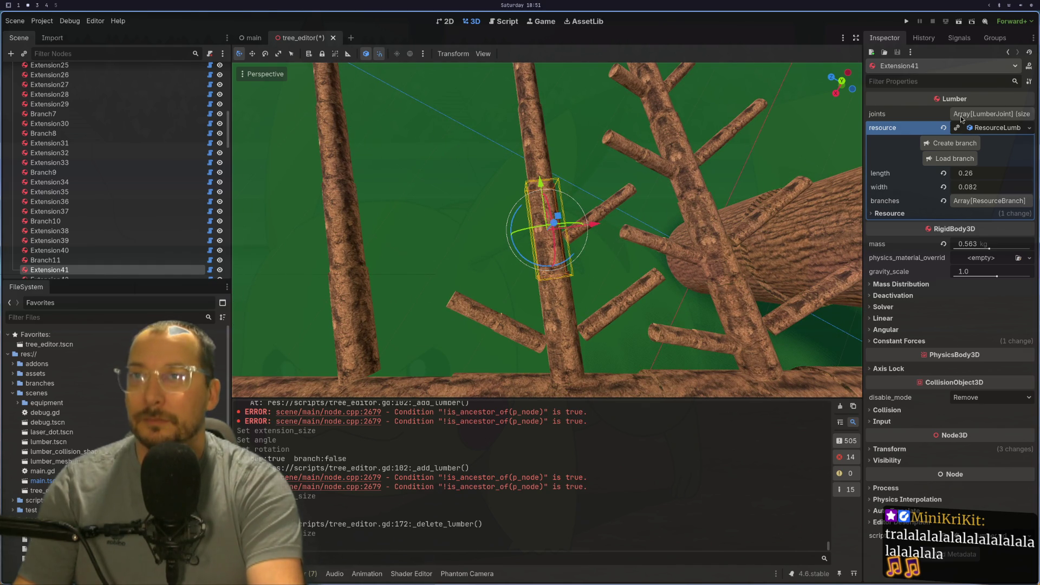
pyautogui.click(947, 139)
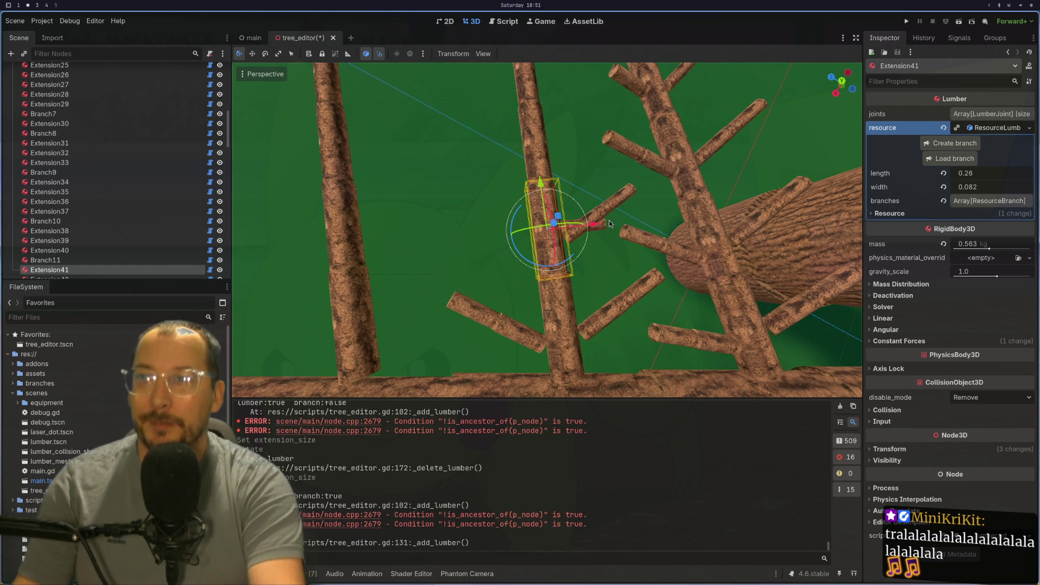
pyautogui.click(602, 228)
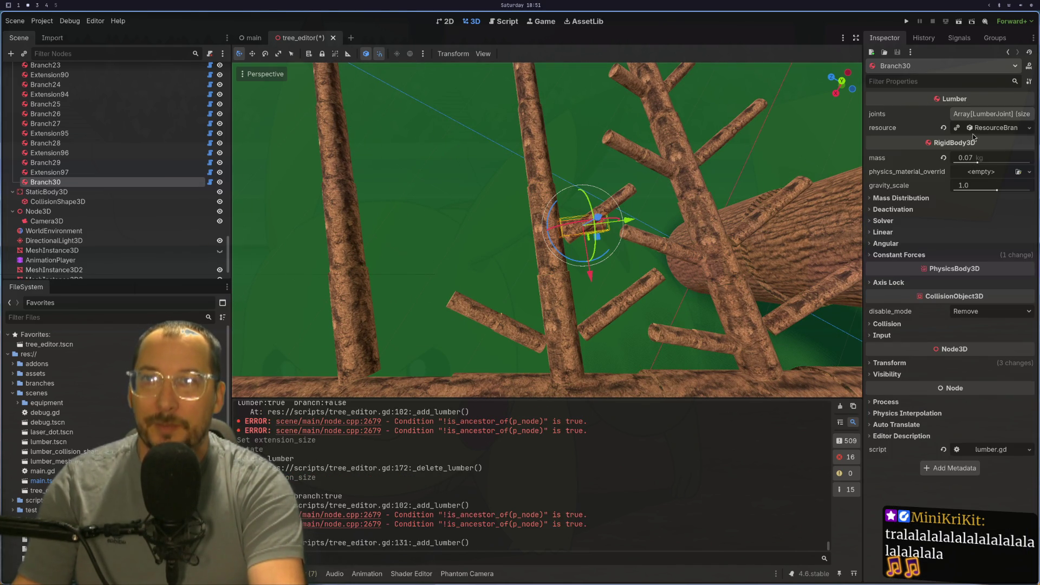
pyautogui.click(983, 128)
pyautogui.moveTo(972, 161)
pyautogui.mouseDown()
pyautogui.moveTo(1022, 176)
pyautogui.moveTo(990, 184)
pyautogui.mouseUp()
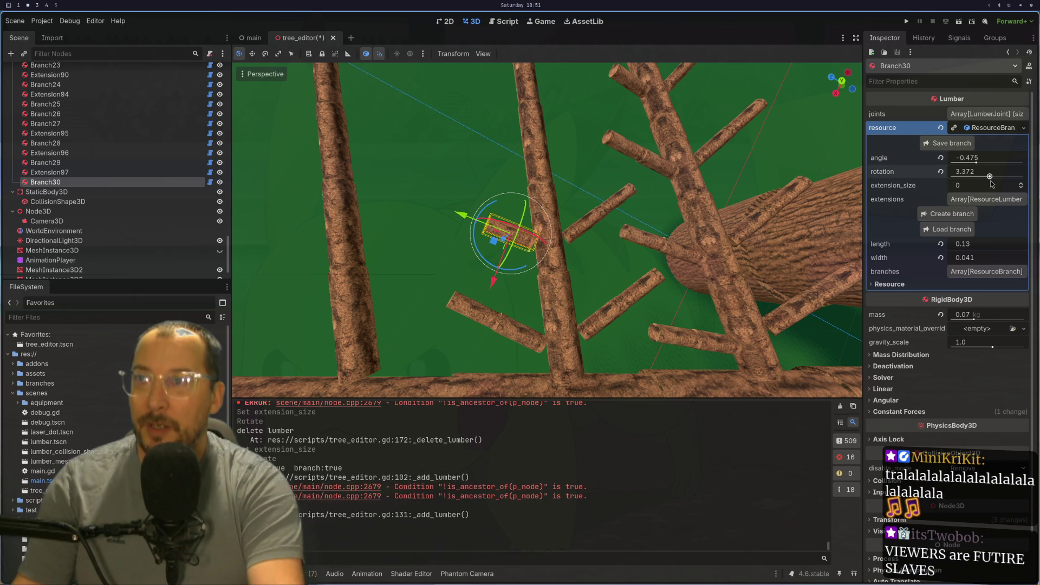
pyautogui.click(1020, 183)
# - Add Branch31 to the upright limb above with angle -0.41, rotation 6.035 and one extension
pyautogui.click(541, 157)
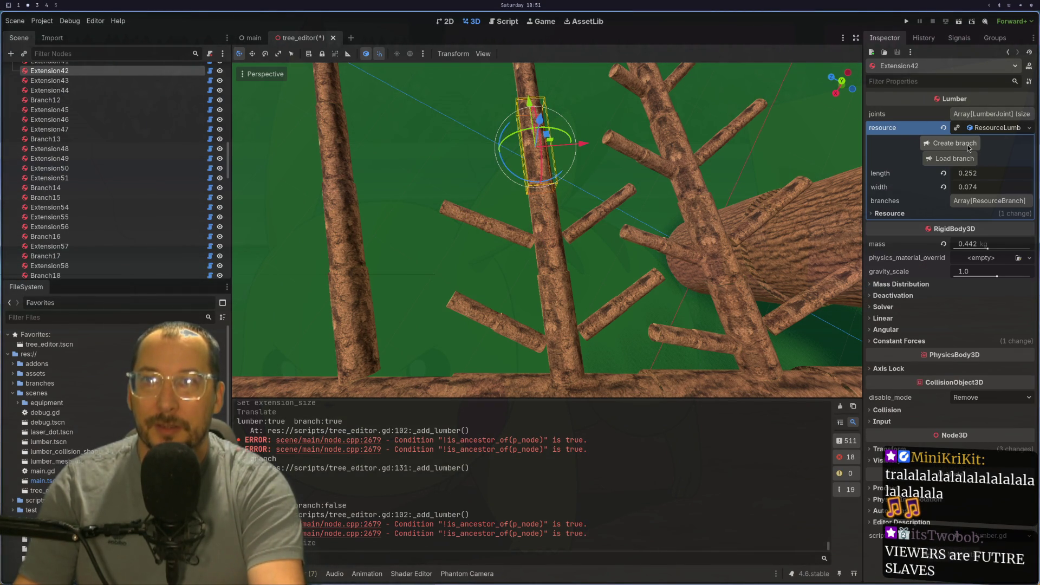
pyautogui.click(967, 144)
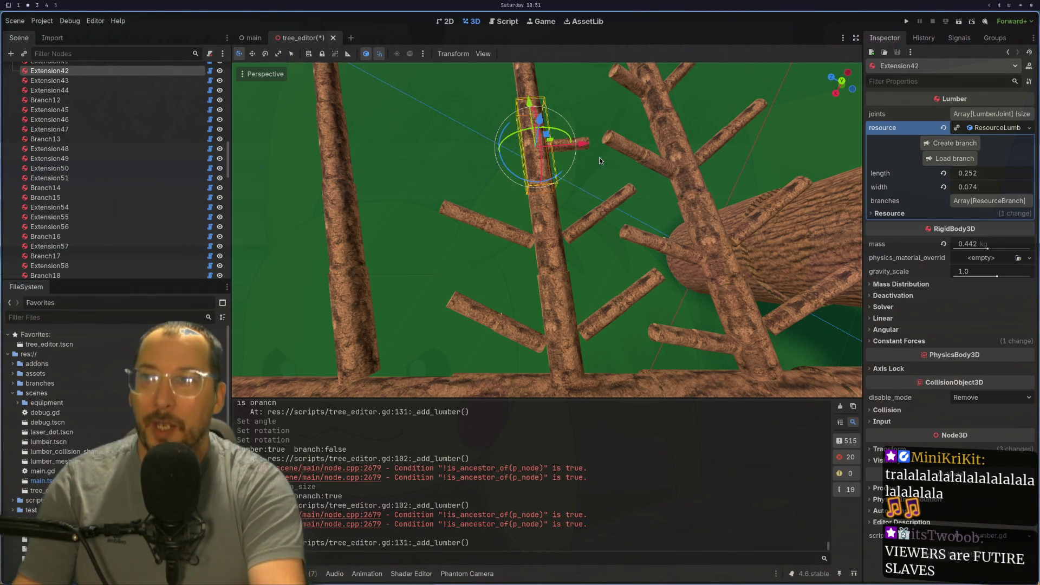
pyautogui.click(587, 123)
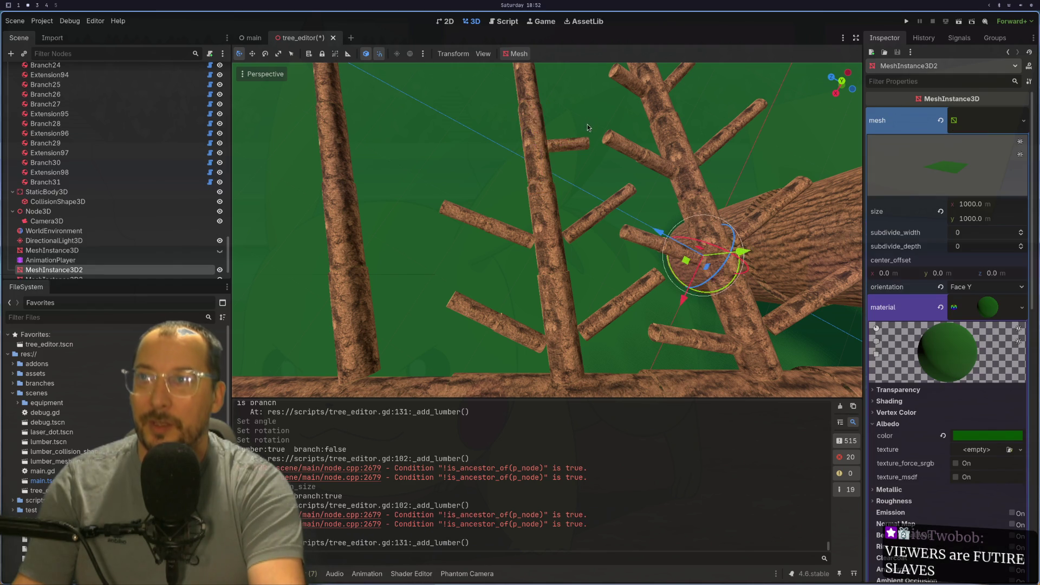
pyautogui.scroll(2, 591, 124)
pyautogui.click(592, 97)
pyautogui.scroll(-1, 591, 98)
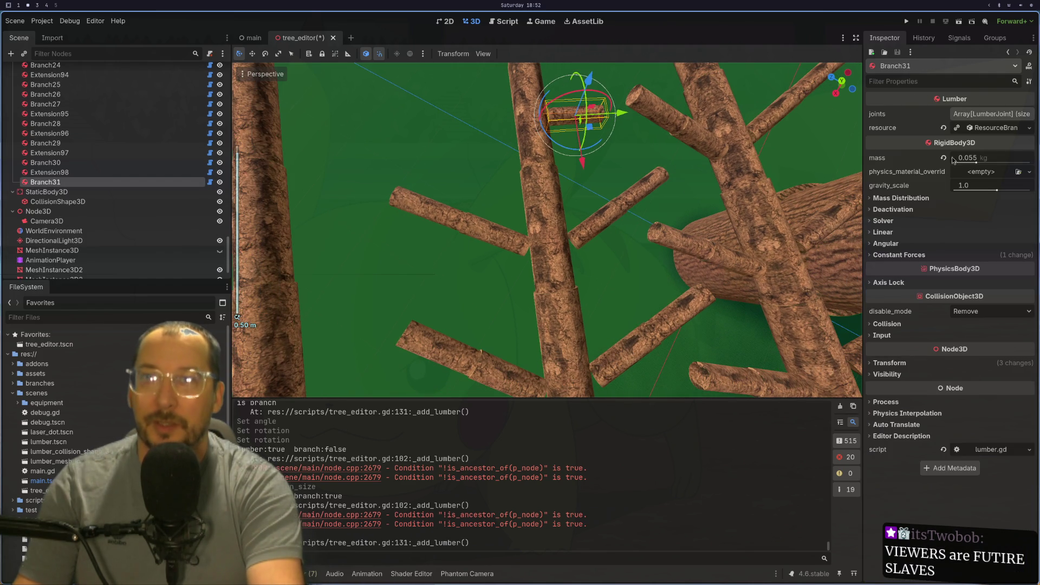
pyautogui.click(1001, 128)
pyautogui.moveTo(983, 165); pyautogui.dragTo(979, 167)
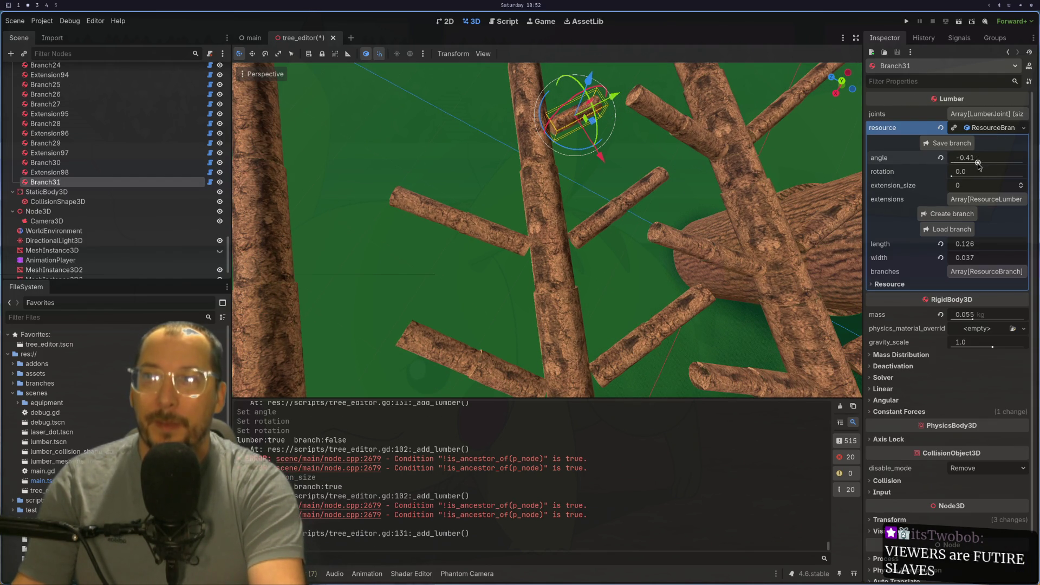
pyautogui.click(951, 176)
pyautogui.moveTo(1035, 180); pyautogui.dragTo(1021, 176)
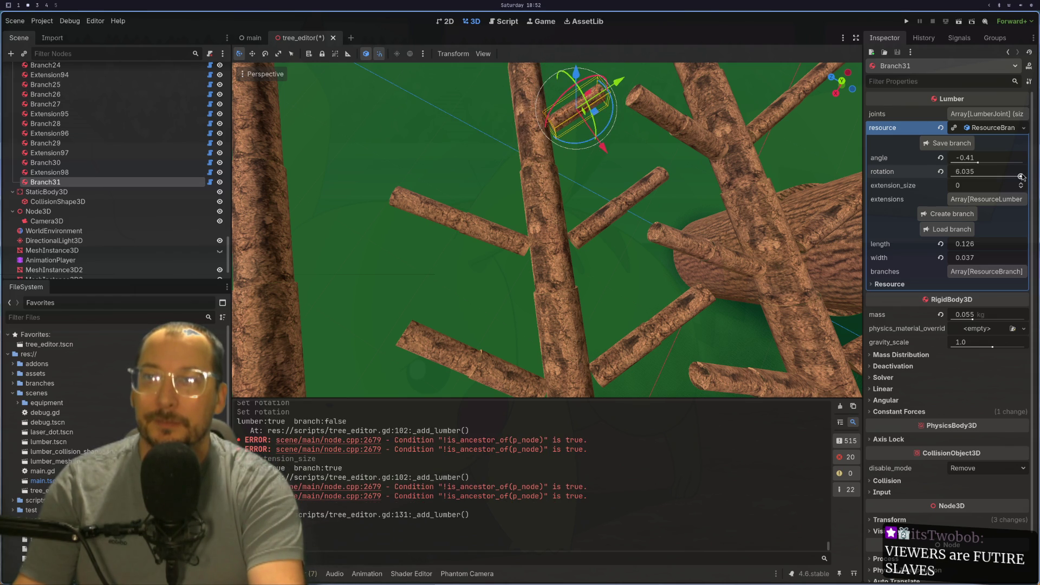
pyautogui.click(1020, 183)
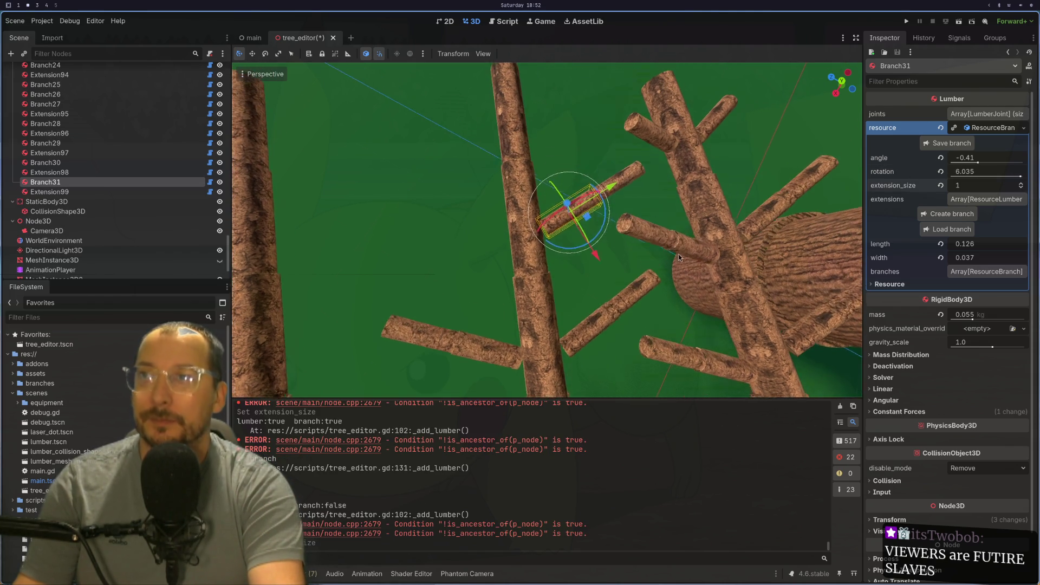
# - Create Branch32 on Extension42 with angle -0.38, rotation 3.44 and extension size 1
pyautogui.click(520, 221)
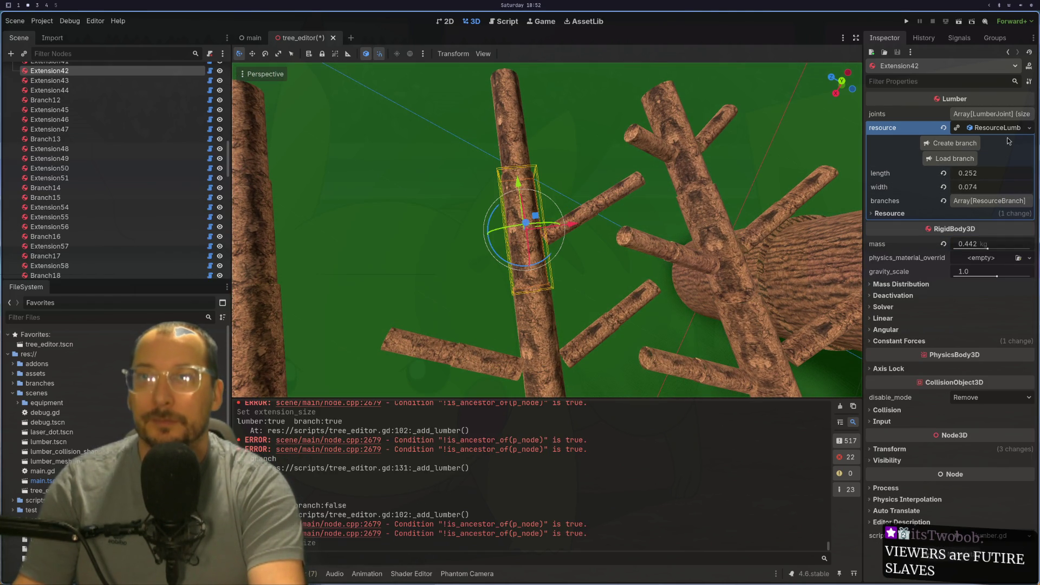
pyautogui.click(966, 147)
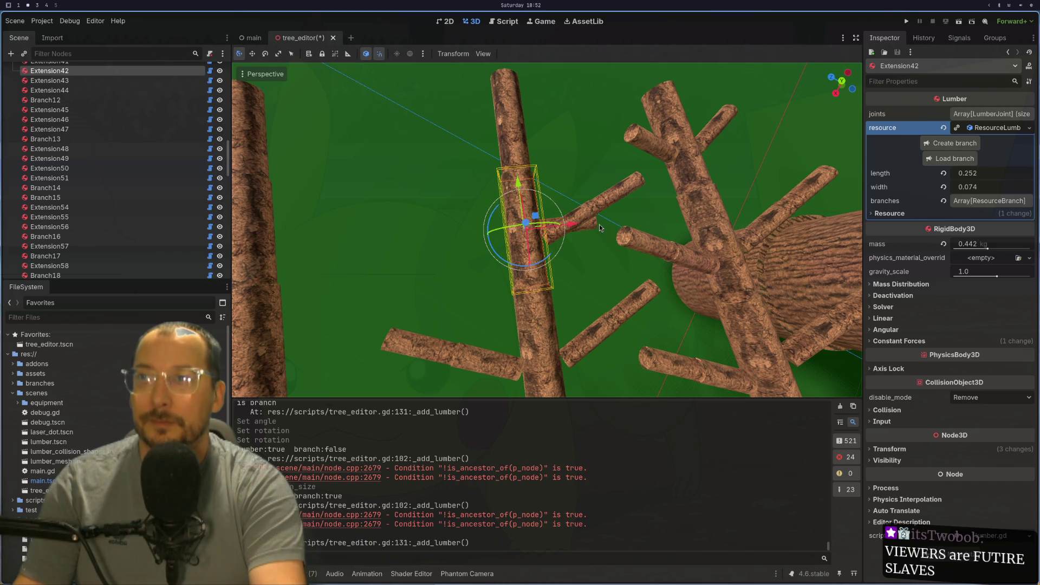
pyautogui.click(595, 229)
pyautogui.click(1015, 132)
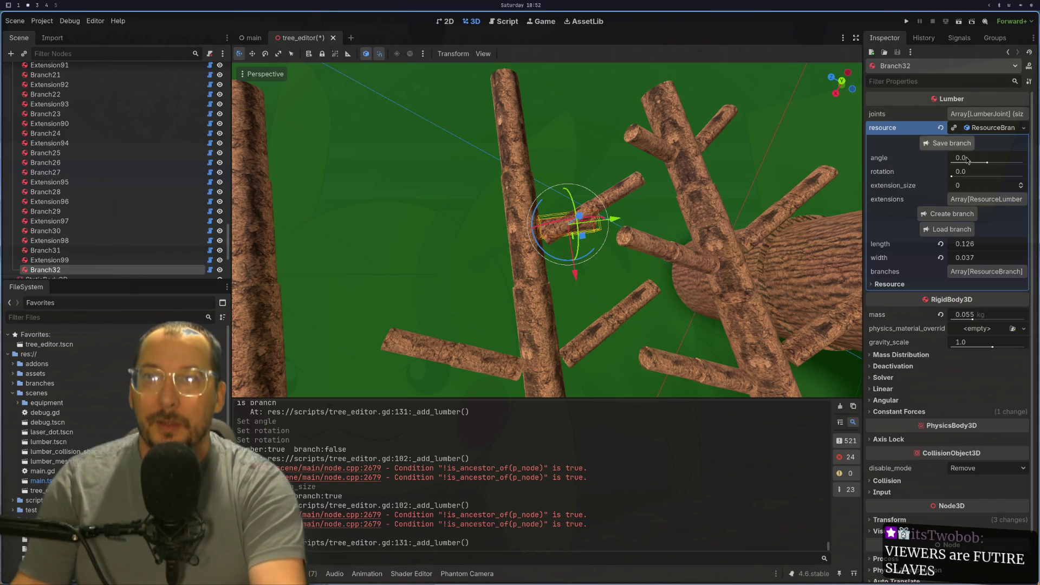
pyautogui.moveTo(975, 157)
pyautogui.mouseDown()
pyautogui.moveTo(958, 157)
pyautogui.moveTo(964, 171)
pyautogui.moveTo(996, 171)
pyautogui.moveTo(990, 178)
pyautogui.mouseUp()
pyautogui.click(1019, 185)
pyautogui.click(1011, 173)
pyautogui.click(1021, 183)
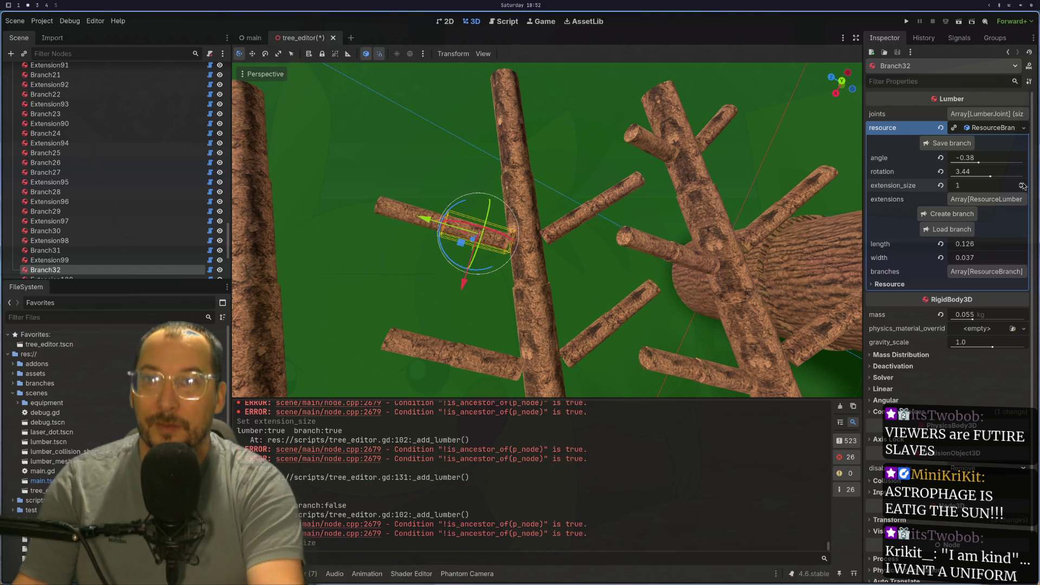
pyautogui.scroll(3, 638, 158)
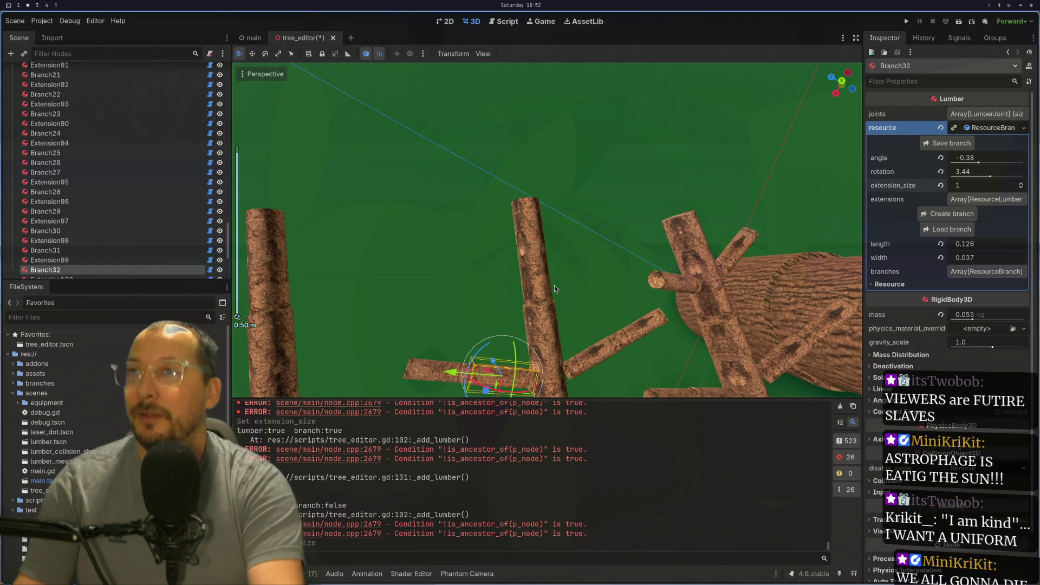
pyautogui.click(544, 279)
pyautogui.click(532, 228)
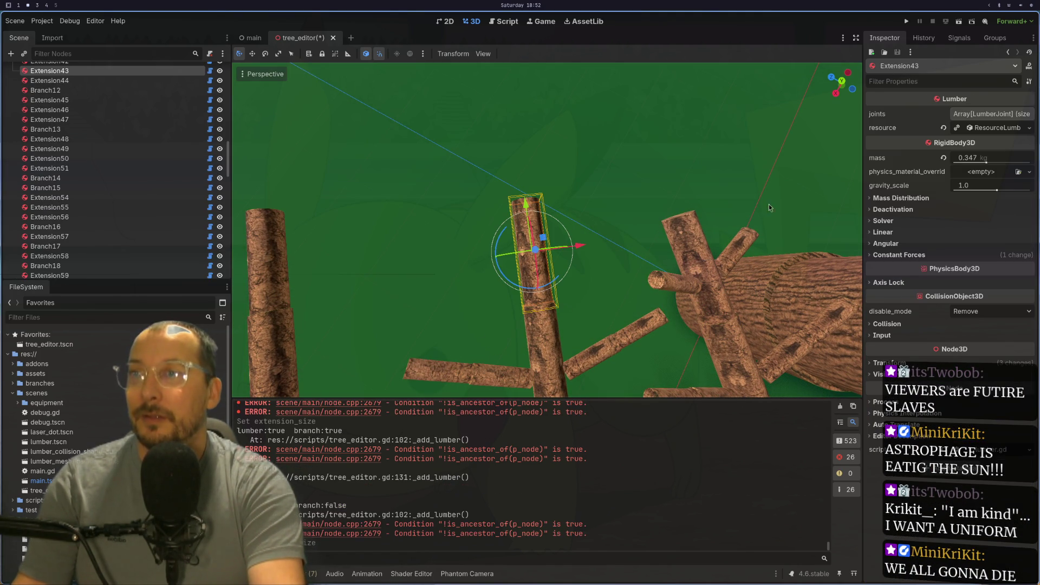
# - Create Branch33 on Extension43 and swing it around the log
pyautogui.click(999, 128)
pyautogui.click(966, 144)
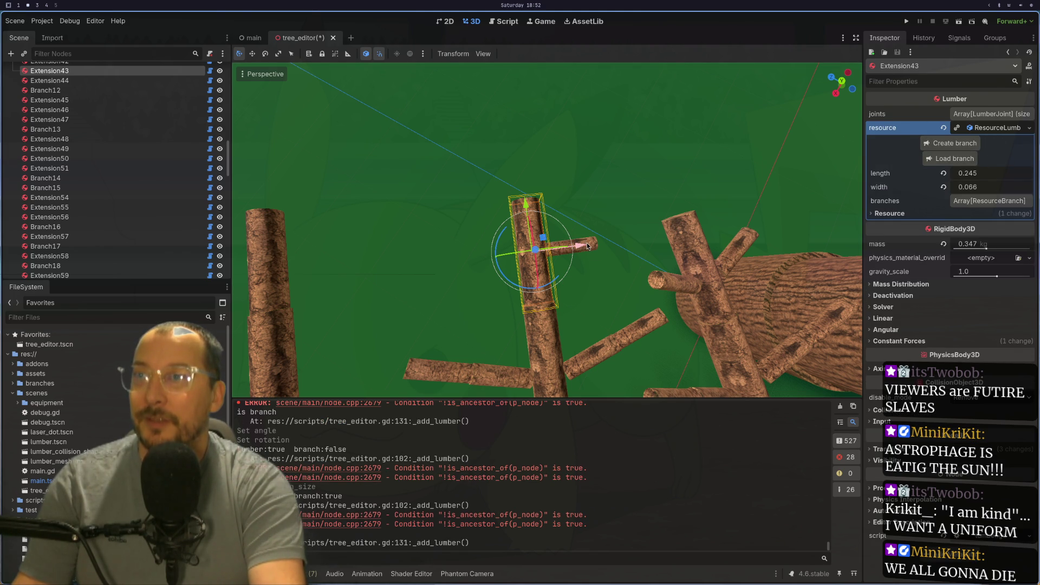
pyautogui.click(588, 248)
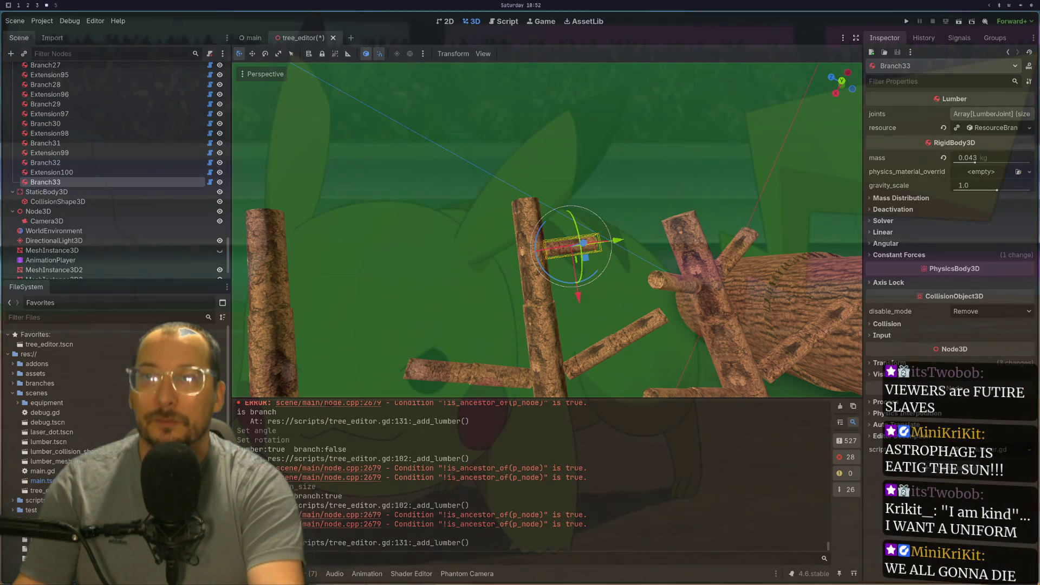
pyautogui.click(994, 128)
pyautogui.moveTo(970, 171)
pyautogui.mouseDown()
pyautogui.moveTo(1020, 177)
pyautogui.moveTo(966, 163)
pyautogui.moveTo(976, 163)
pyautogui.mouseUp()
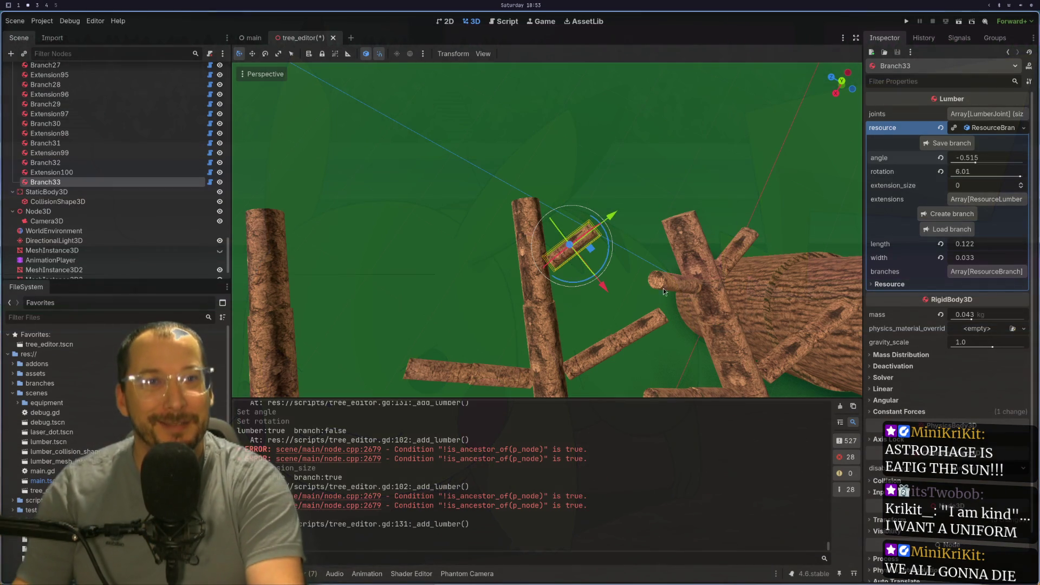
# - Create Branch34 on Extension43 with angle -0.455 and rotation 3.32
pyautogui.moveTo(652, 243)
pyautogui.mouseDown()
pyautogui.moveTo(841, 111)
pyautogui.moveTo(488, 241)
pyautogui.mouseUp()
pyautogui.click(486, 239)
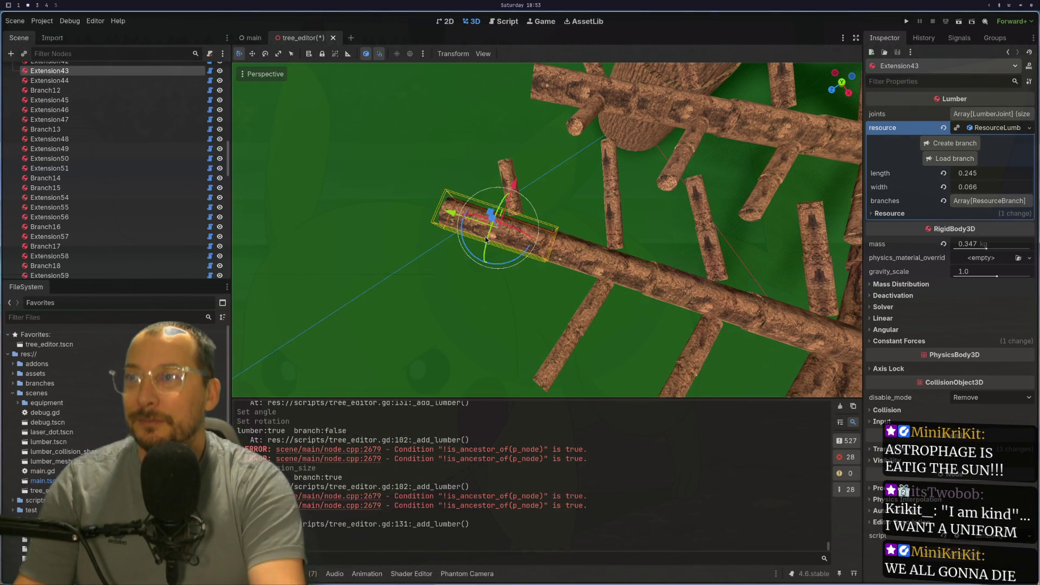
pyautogui.moveTo(669, 201); pyautogui.dragTo(671, 124)
pyautogui.click(954, 142)
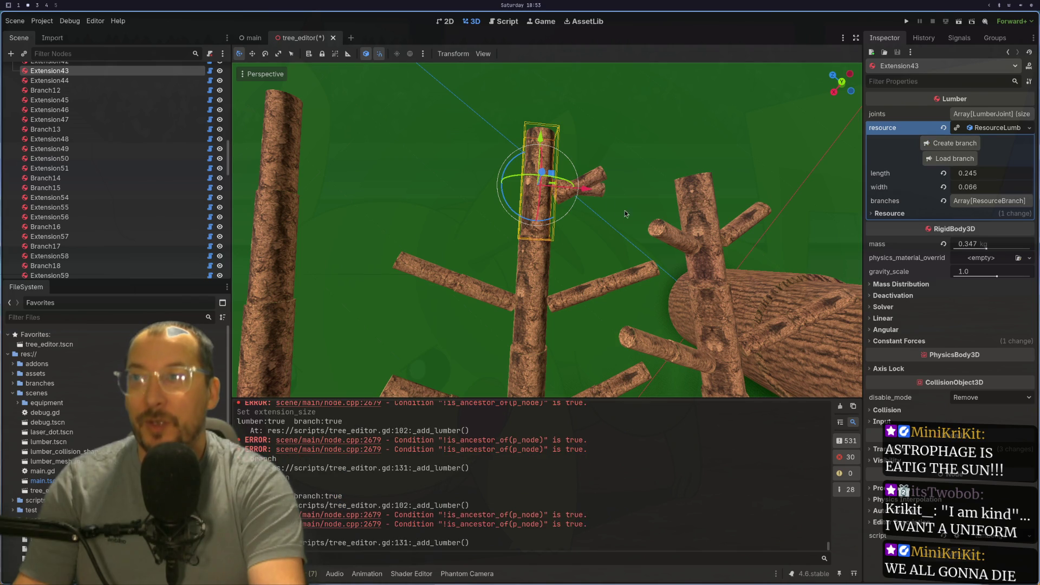
pyautogui.click(600, 201)
pyautogui.click(983, 130)
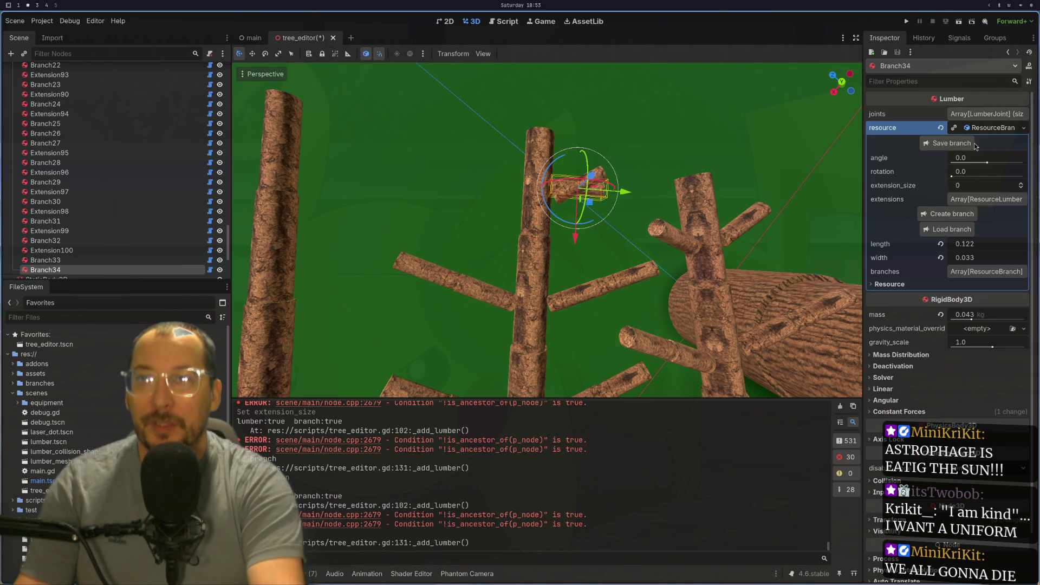
pyautogui.moveTo(974, 162)
pyautogui.mouseDown()
pyautogui.moveTo(958, 162)
pyautogui.moveTo(989, 171)
pyautogui.mouseUp()
pyautogui.moveTo(600, 206)
pyautogui.mouseDown()
pyautogui.moveTo(731, 313)
pyautogui.moveTo(446, 269)
pyautogui.moveTo(463, 282)
pyautogui.mouseUp()
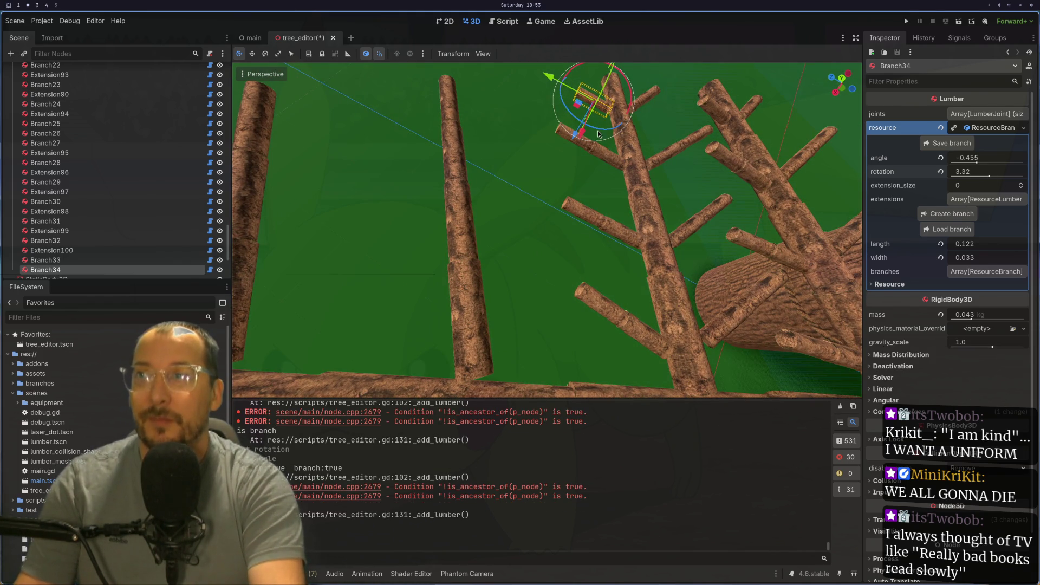
pyautogui.scroll(3, 162, 202)
pyautogui.moveTo(230, 232); pyautogui.dragTo(229, 79)
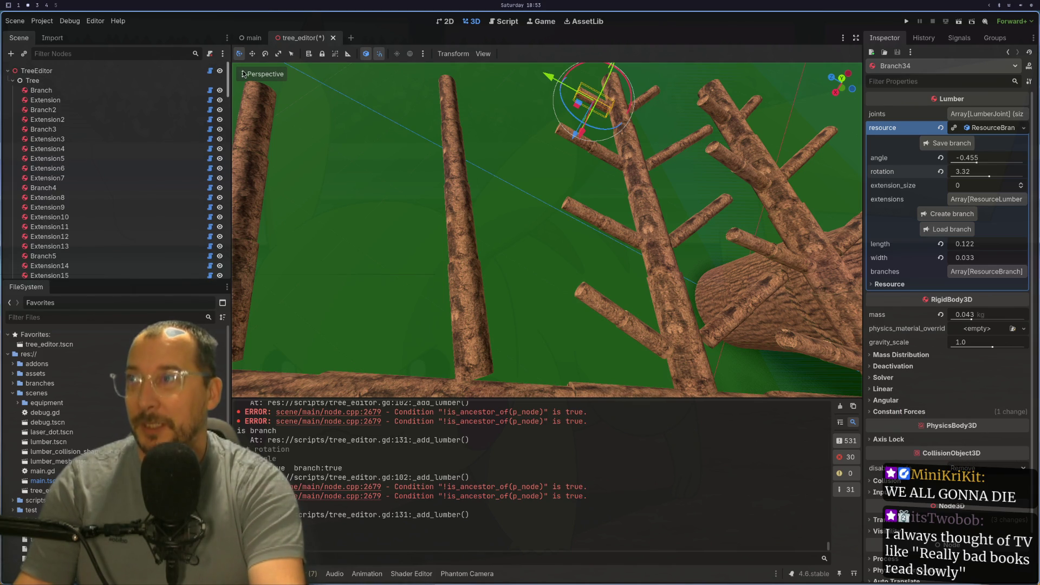
pyautogui.click(130, 70)
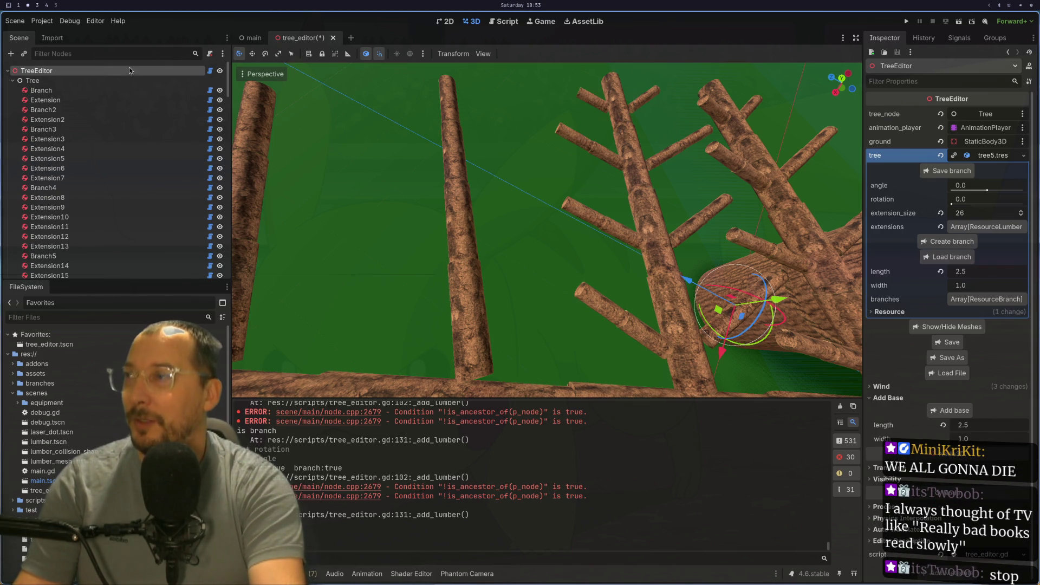
# - Start and cancel a Save branch, then run the current tree editor scene in its game window
pyautogui.click(945, 171)
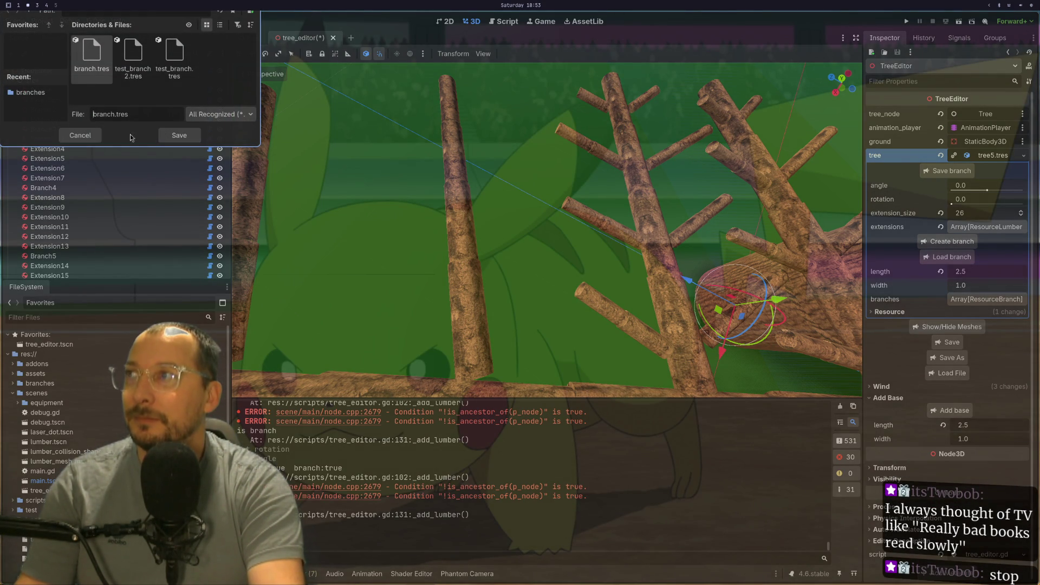
pyautogui.click(79, 135)
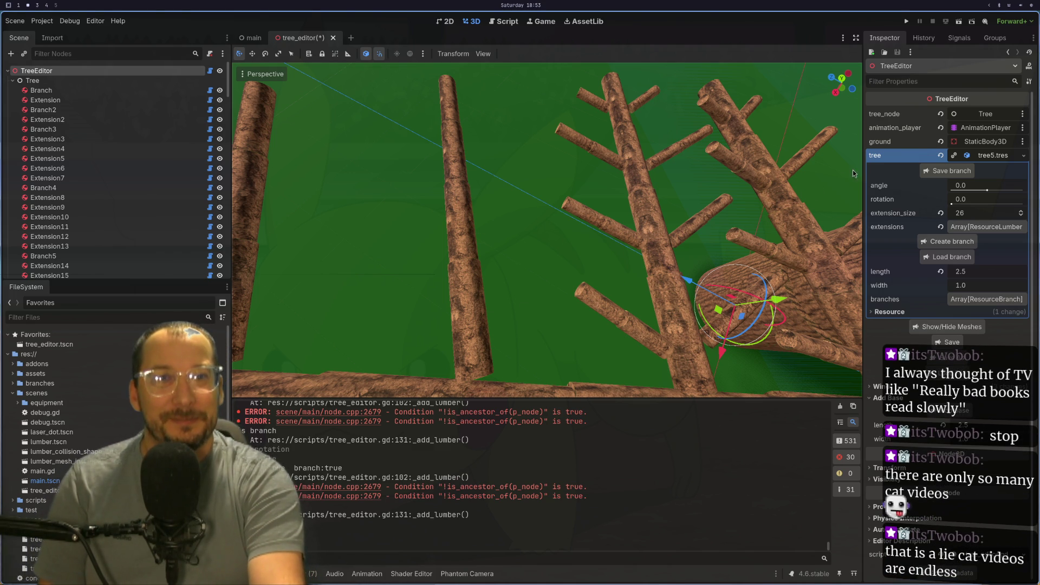
pyautogui.click(959, 21)
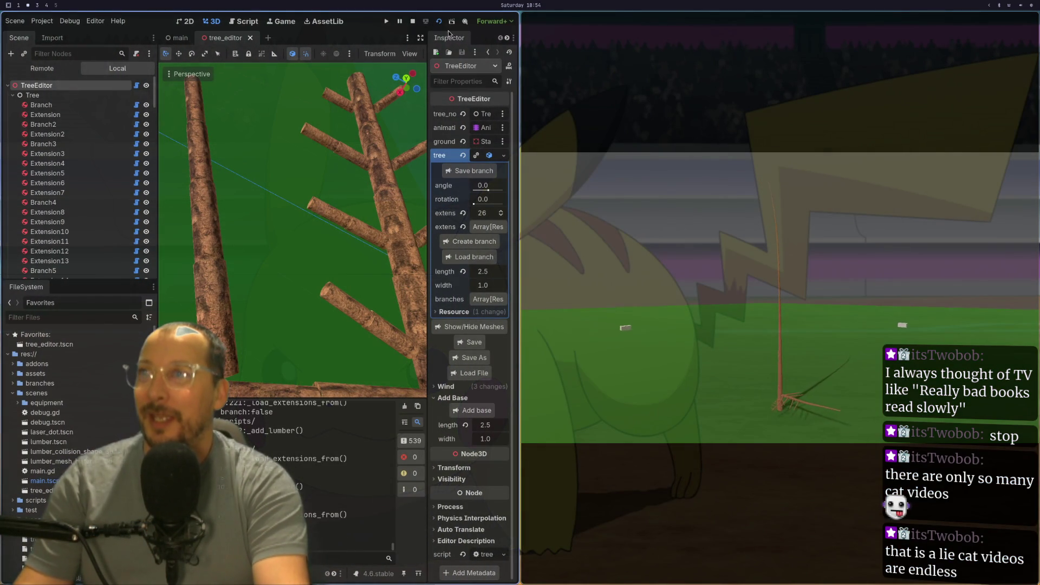
# - In the Game view, enable the camera override and bring the trunk and its branch into view
pyautogui.click(283, 22)
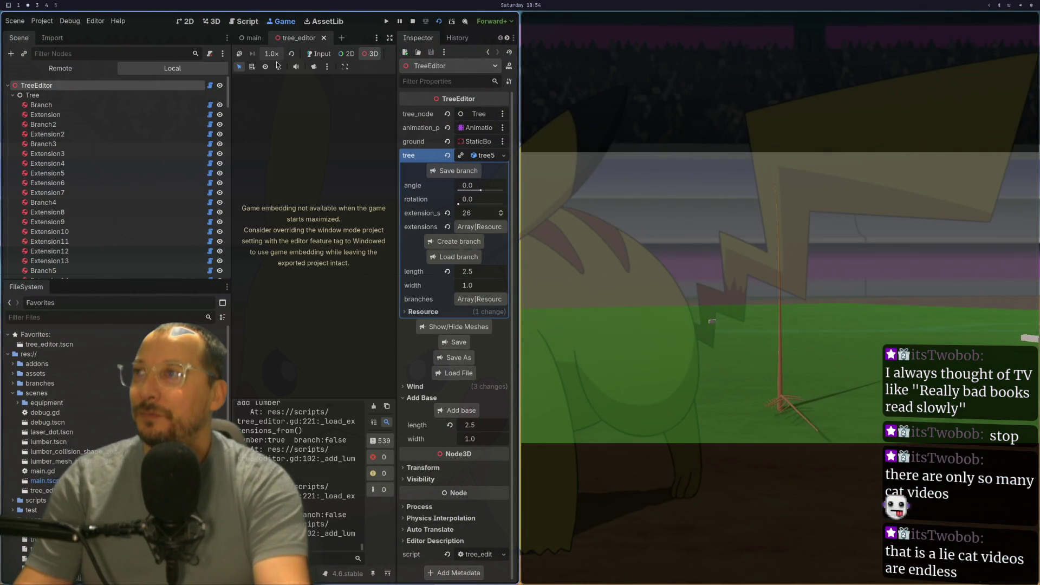
pyautogui.click(314, 66)
pyautogui.scroll(-3, 950, 324)
pyautogui.moveTo(787, 236)
pyautogui.mouseDown()
pyautogui.moveTo(753, 264)
pyautogui.moveTo(752, 482)
pyautogui.moveTo(694, 511)
pyautogui.mouseUp()
pyautogui.moveTo(767, 307); pyautogui.dragTo(827, 382)
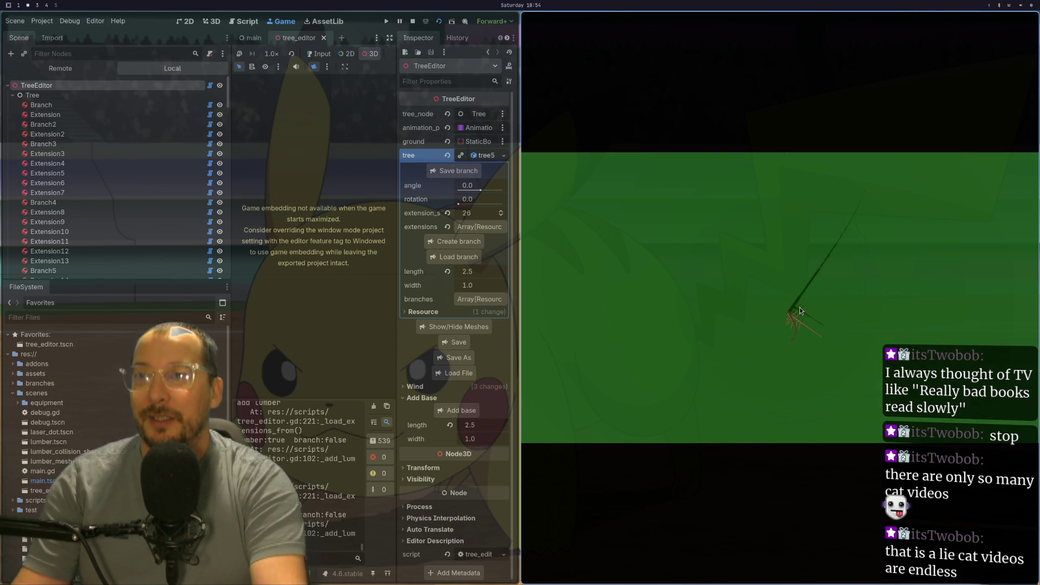
pyautogui.moveTo(775, 375)
pyautogui.mouseDown()
pyautogui.moveTo(845, 391)
pyautogui.moveTo(788, 301)
pyautogui.moveTo(807, 233)
pyautogui.moveTo(779, 262)
pyautogui.moveTo(773, 105)
pyautogui.mouseUp()
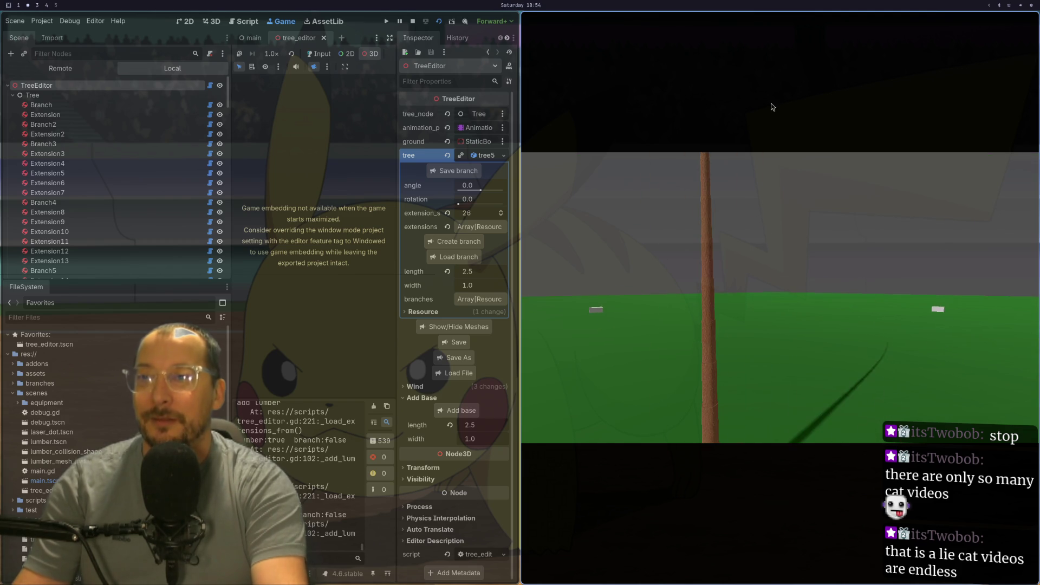
pyautogui.moveTo(775, 286)
pyautogui.mouseDown()
pyautogui.moveTo(810, 223)
pyautogui.moveTo(781, 245)
pyautogui.mouseUp()
pyautogui.scroll(3, 780, 245)
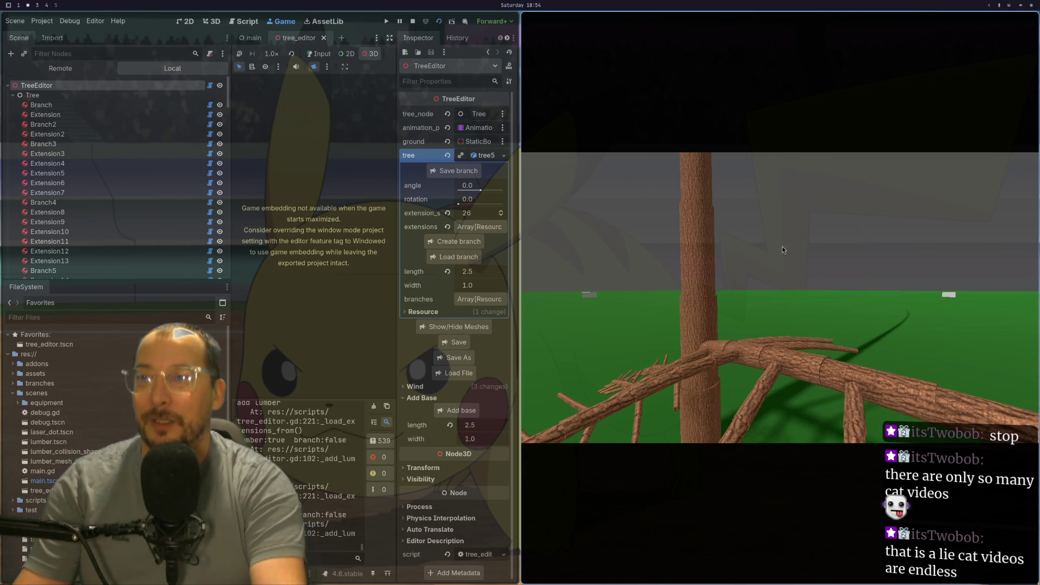
pyautogui.moveTo(861, 321)
pyautogui.mouseDown()
pyautogui.moveTo(873, 312)
pyautogui.moveTo(826, 330)
pyautogui.moveTo(849, 326)
pyautogui.moveTo(839, 358)
pyautogui.moveTo(880, 336)
pyautogui.moveTo(798, 344)
pyautogui.moveTo(794, 382)
pyautogui.moveTo(937, 356)
pyautogui.moveTo(829, 342)
pyautogui.moveTo(905, 344)
pyautogui.moveTo(866, 335)
pyautogui.mouseUp()
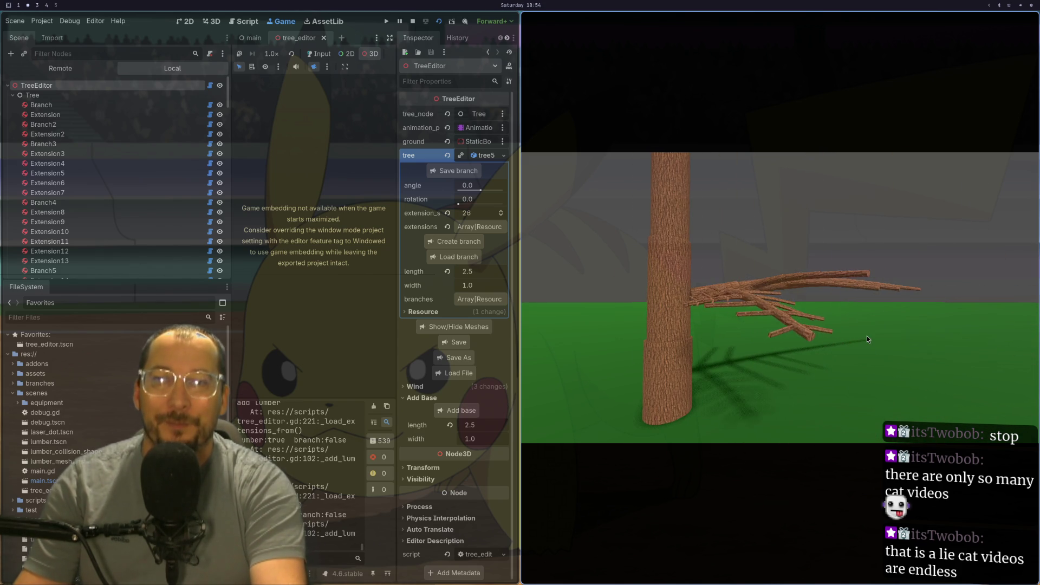
# - Orbit and zoom around the branches from several angles, then stop the game with F8
pyautogui.scroll(5, 823, 349)
pyautogui.scroll(-5, 824, 352)
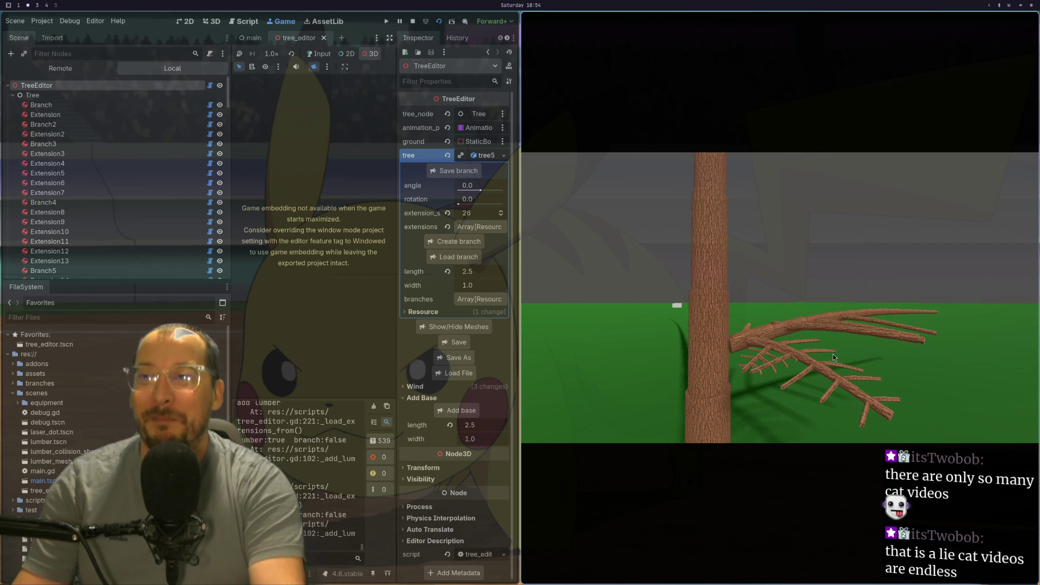
pyautogui.scroll(5, 833, 353)
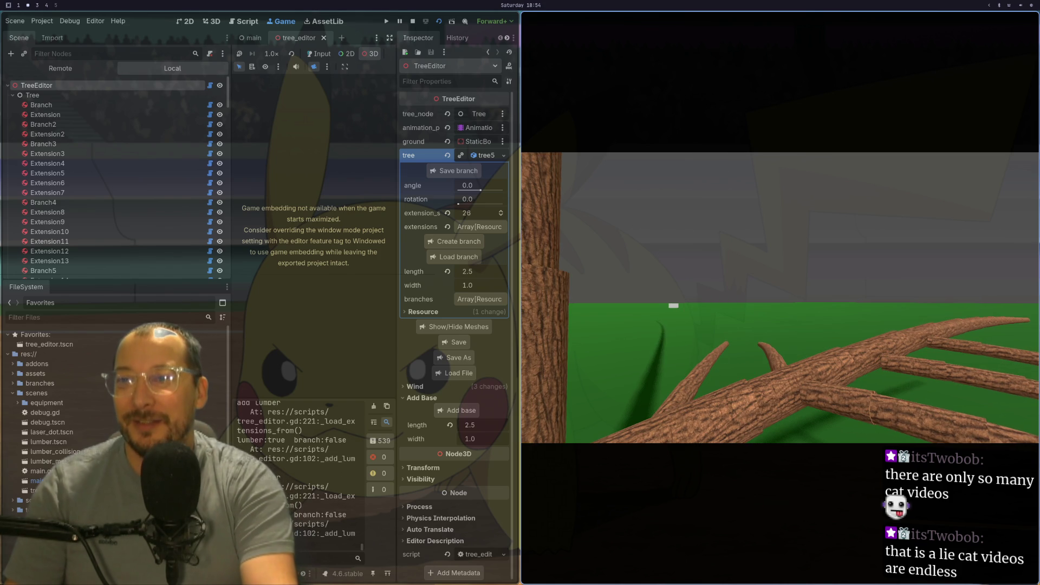
pyautogui.moveTo(823, 396)
pyautogui.mouseDown()
pyautogui.moveTo(804, 363)
pyautogui.moveTo(816, 369)
pyautogui.mouseUp()
pyautogui.scroll(-5, 823, 368)
pyautogui.scroll(5, 899, 344)
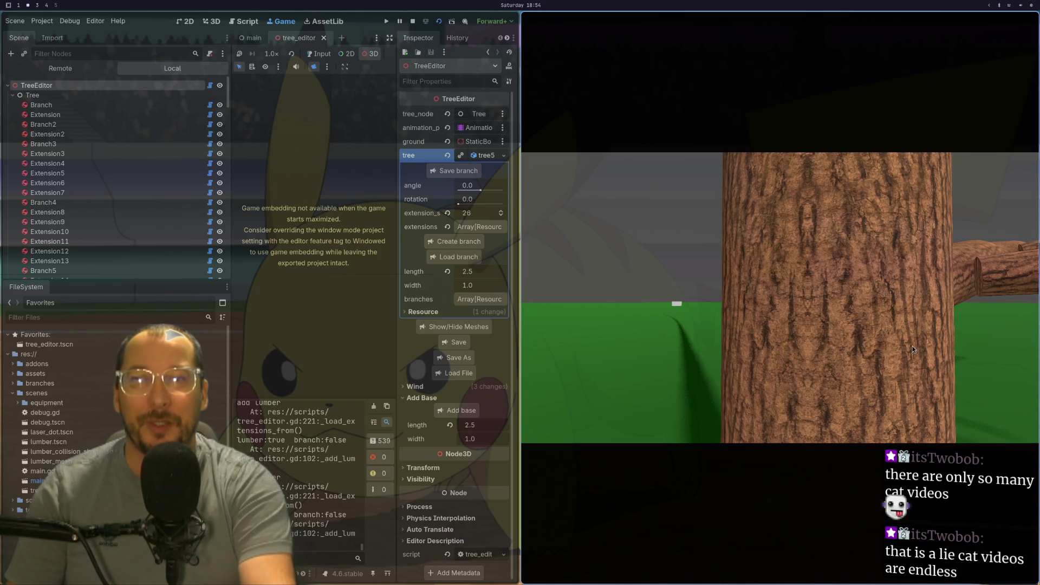
pyautogui.moveTo(912, 345); pyautogui.dragTo(896, 349)
pyautogui.scroll(-5, 894, 353)
pyautogui.scroll(5, 895, 353)
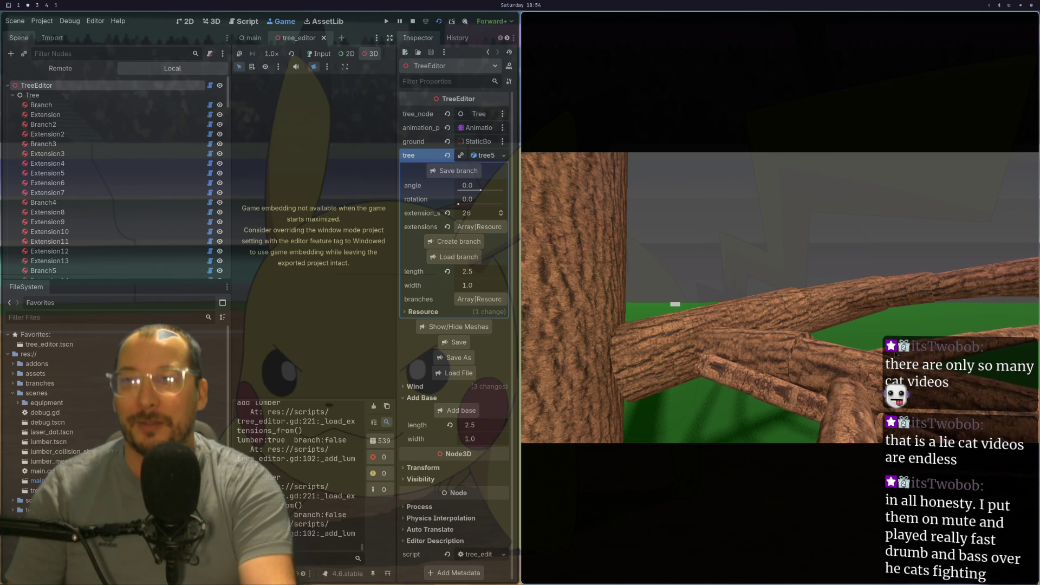
pyautogui.scroll(-5, 823, 359)
pyautogui.scroll(2, 820, 367)
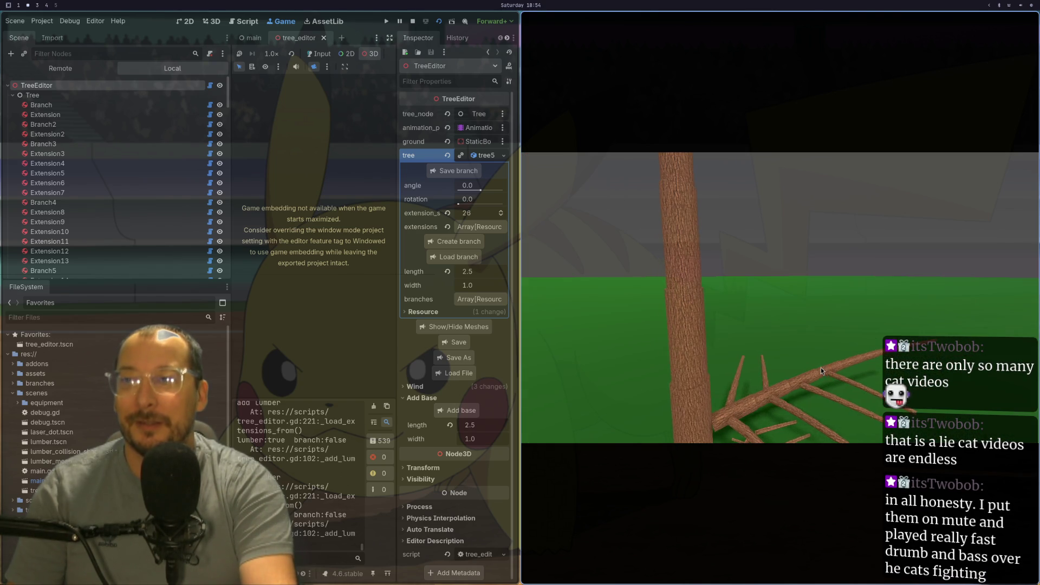
pyautogui.moveTo(821, 367); pyautogui.dragTo(823, 354)
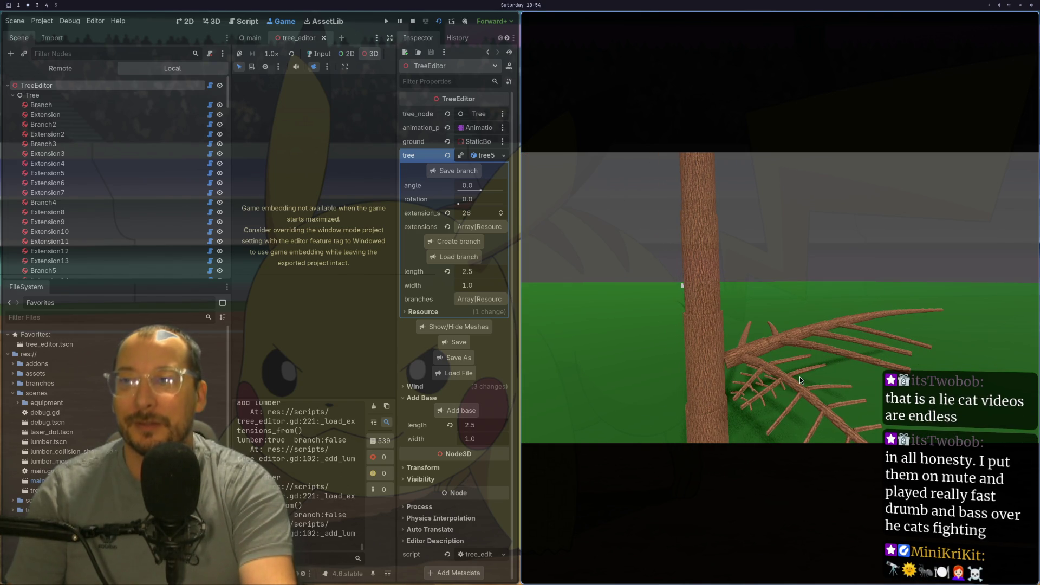
pyautogui.scroll(5, 800, 376)
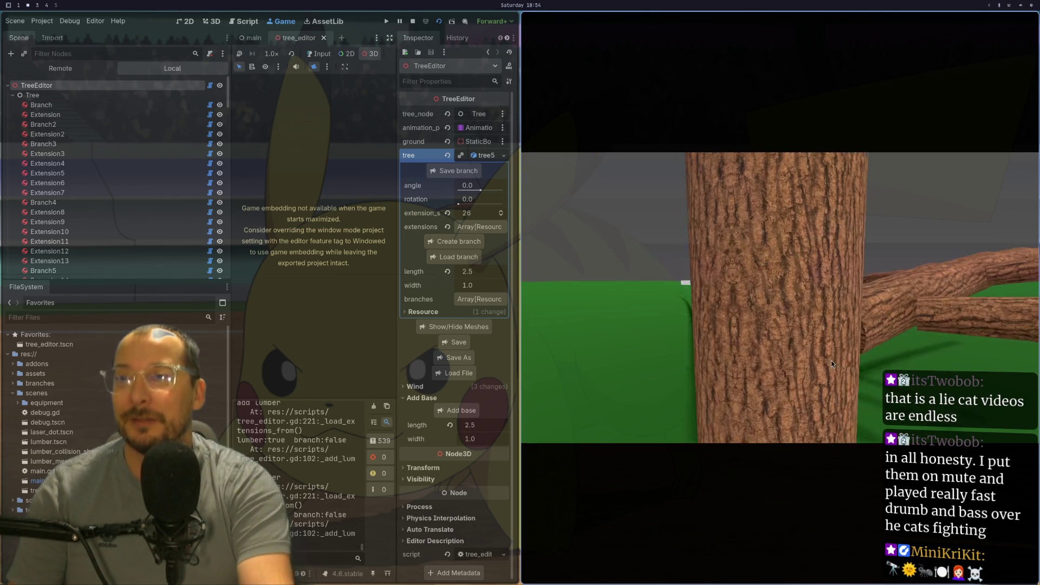
pyautogui.moveTo(830, 359)
pyautogui.mouseDown()
pyautogui.moveTo(811, 363)
pyautogui.moveTo(818, 337)
pyautogui.moveTo(824, 368)
pyautogui.moveTo(849, 365)
pyautogui.moveTo(829, 379)
pyautogui.mouseUp()
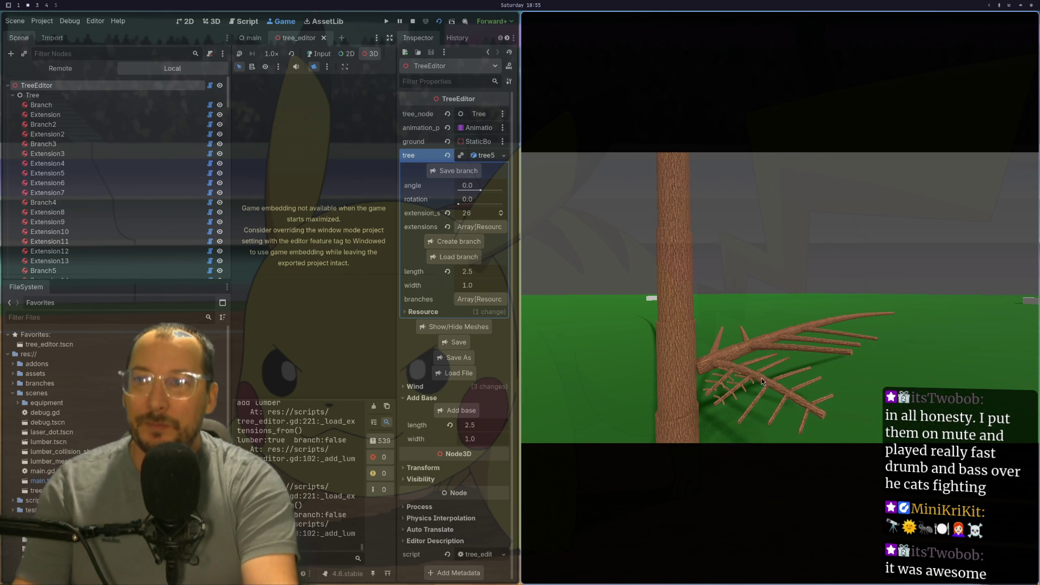
pyautogui.press('F8')
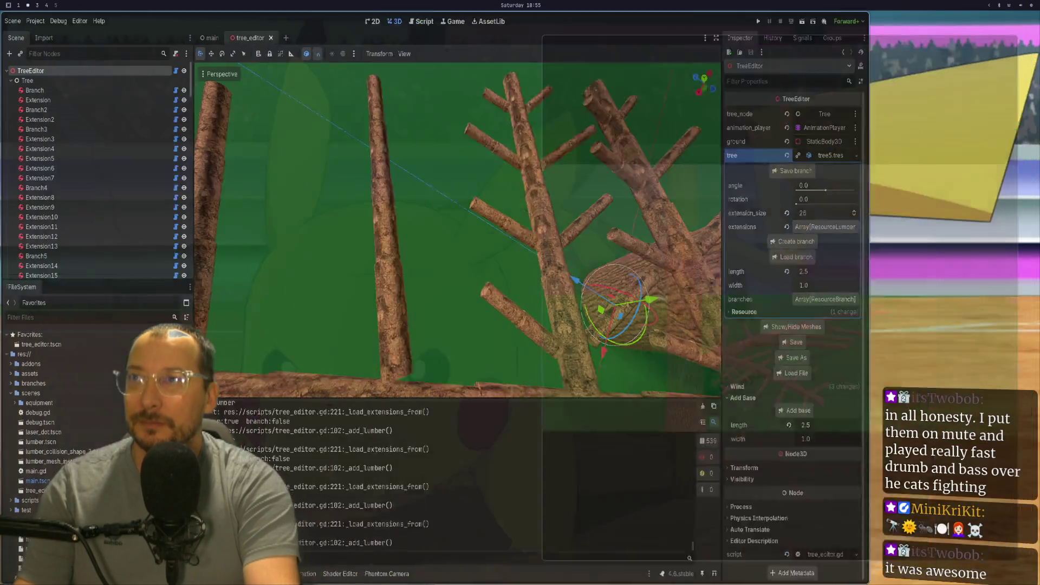
# - Level the 3D view along the branches and select the Branch12 log (mass 0.575 kg)
pyautogui.moveTo(718, 205)
pyautogui.mouseDown()
pyautogui.moveTo(483, 280)
pyautogui.moveTo(555, 171)
pyautogui.moveTo(516, 152)
pyautogui.mouseUp()
pyautogui.moveTo(528, 183)
pyautogui.mouseDown()
pyautogui.moveTo(579, 213)
pyautogui.moveTo(581, 171)
pyautogui.moveTo(561, 211)
pyautogui.mouseUp()
pyautogui.moveTo(457, 288)
pyautogui.mouseDown()
pyautogui.moveTo(622, 287)
pyautogui.moveTo(572, 250)
pyautogui.moveTo(620, 254)
pyautogui.mouseUp()
pyautogui.click(475, 285)
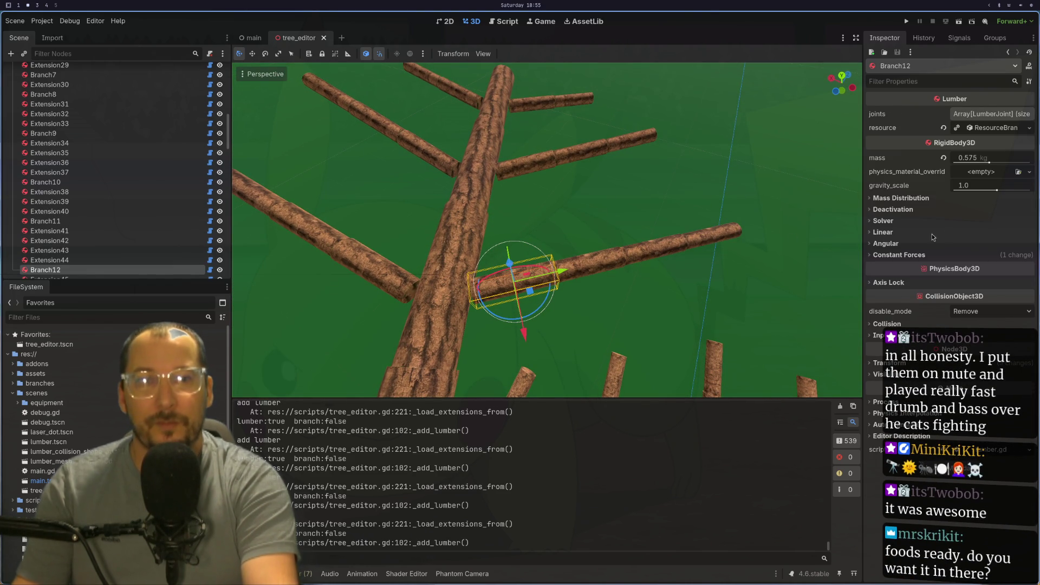